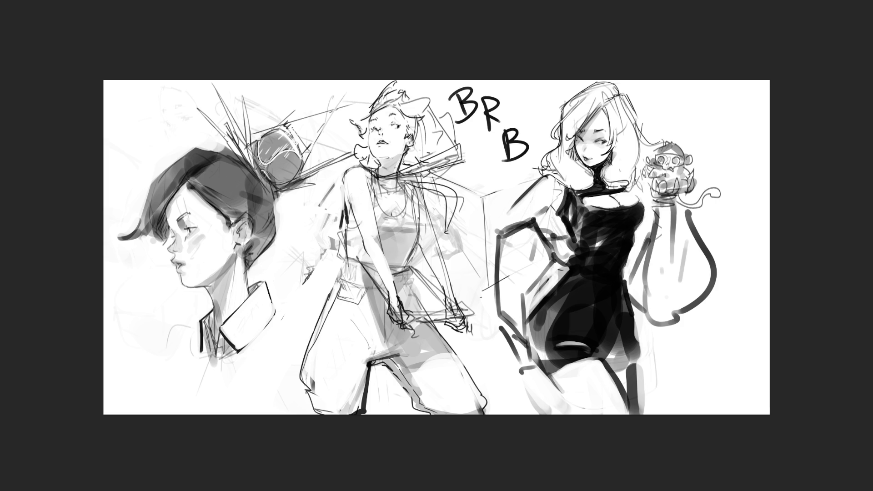
Undo the handwritten BRB lettering.
key("ctrl+z")
key("ctrl+z")
key("ctrl+z")
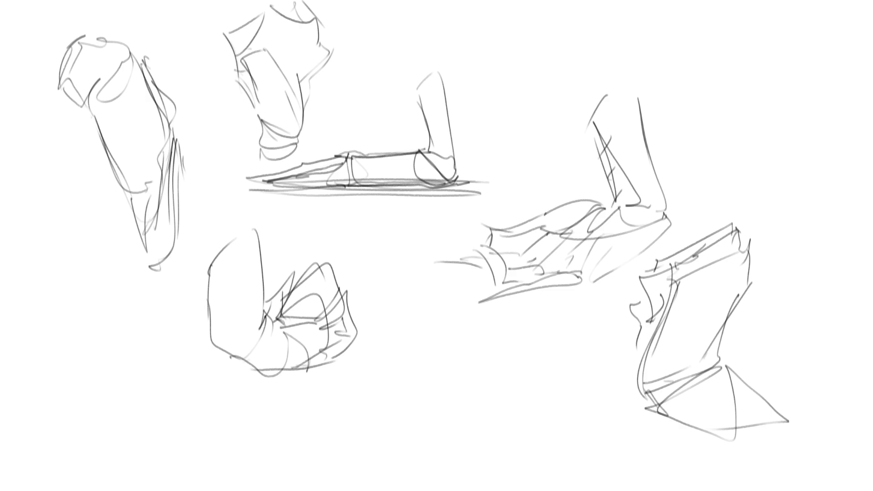
Darken the flat foot's shin, heel, instep and toe contours.
mouse_move(414, 87)
left_mouse_down()
mouse_move(428, 150)
mouse_move(409, 152)
mouse_move(446, 69)
mouse_move(456, 161)
left_mouse_up()
mouse_move(452, 131)
left_mouse_down()
mouse_move(458, 179)
mouse_move(447, 186)
left_mouse_up()
mouse_move(453, 151)
left_mouse_down()
mouse_move(459, 179)
mouse_move(440, 187)
mouse_move(341, 186)
left_mouse_up()
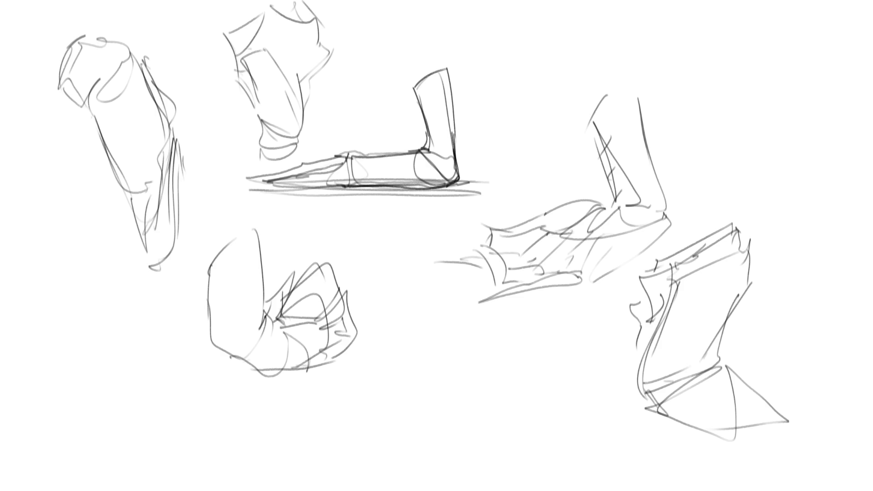
left_click_drag(343, 155, 422, 147)
left_click_drag(348, 156, 393, 152)
mouse_move(321, 169)
left_mouse_down()
mouse_move(346, 157)
mouse_move(272, 181)
mouse_move(349, 185)
left_mouse_up()
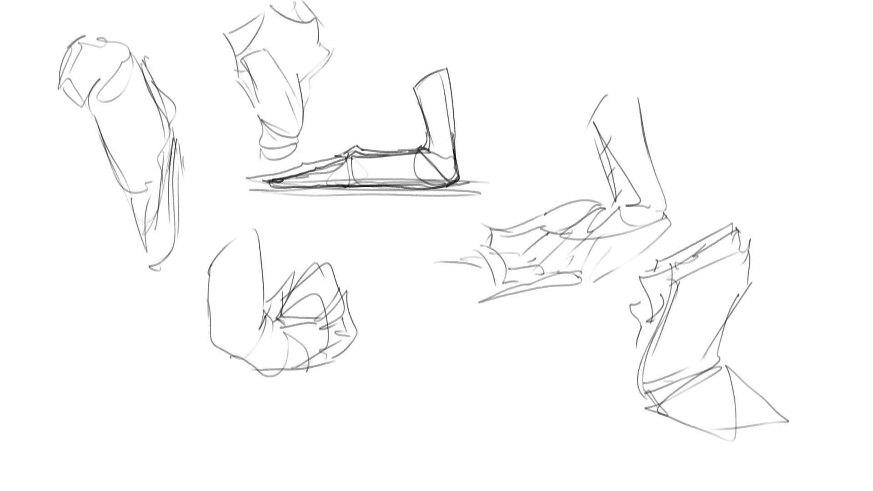
left_click_drag(246, 174, 347, 153)
mouse_move(413, 77)
left_mouse_down()
mouse_move(417, 147)
mouse_move(422, 137)
left_mouse_up()
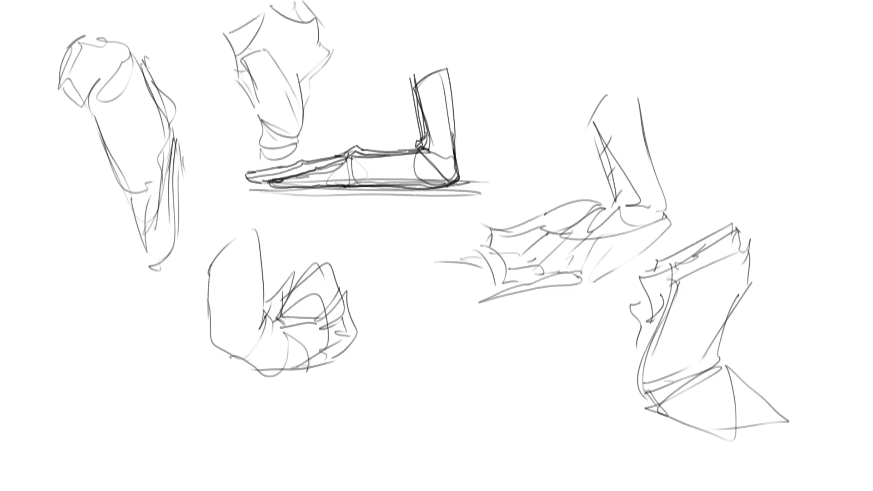
Firm up the right leg's shin, ankle and heel, with a short sole line.
left_click_drag(585, 122, 618, 201)
left_click_drag(610, 160, 619, 200)
left_click_drag(617, 198, 642, 204)
left_click_drag(629, 206, 650, 210)
left_click_drag(640, 90, 662, 216)
mouse_move(655, 214)
left_mouse_down()
mouse_move(667, 213)
mouse_move(661, 230)
mouse_move(591, 282)
left_mouse_up()
mouse_move(663, 228)
left_mouse_down()
mouse_move(586, 285)
mouse_move(560, 285)
mouse_move(607, 272)
left_mouse_up()
key("ctrl+z")
mouse_move(552, 274)
left_mouse_down()
mouse_move(577, 276)
mouse_move(558, 269)
mouse_move(482, 304)
mouse_move(580, 288)
left_mouse_up()
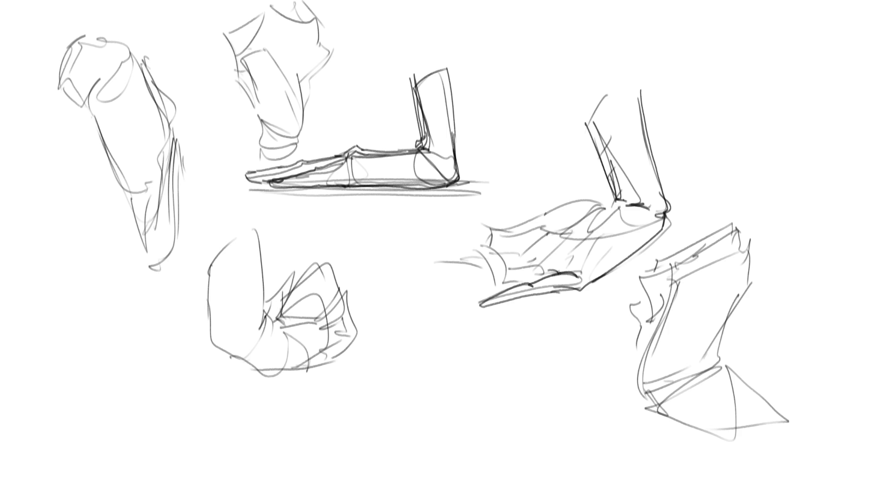
Redraw the foot under the right shin with its edges, curling toes and sole lines.
left_click_drag(594, 243, 580, 263)
mouse_move(623, 208)
left_mouse_down()
mouse_move(593, 239)
mouse_move(579, 233)
mouse_move(594, 224)
mouse_move(587, 203)
mouse_move(572, 205)
mouse_move(605, 203)
mouse_move(530, 222)
mouse_move(490, 214)
mouse_move(523, 221)
mouse_move(520, 238)
mouse_move(548, 233)
left_mouse_up()
key("ctrl+z")
key("ctrl+z")
key("ctrl+z")
mouse_move(489, 216)
left_mouse_down()
mouse_move(529, 214)
mouse_move(501, 236)
mouse_move(572, 234)
left_mouse_up()
key("ctrl+z")
left_click_drag(487, 219, 470, 257)
left_click_drag(482, 196, 492, 228)
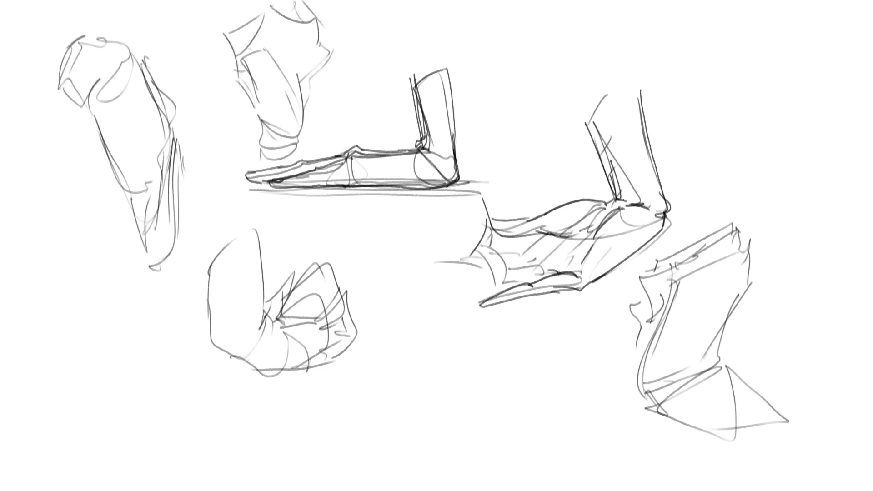
left_click_drag(445, 250, 474, 278)
mouse_move(445, 244)
left_mouse_down()
mouse_move(473, 258)
mouse_move(464, 260)
mouse_move(487, 279)
left_mouse_up()
left_click_drag(496, 255, 506, 286)
left_click_drag(481, 287, 568, 259)
mouse_move(505, 265)
left_mouse_down()
mouse_move(538, 259)
mouse_move(510, 248)
mouse_move(545, 238)
left_mouse_up()
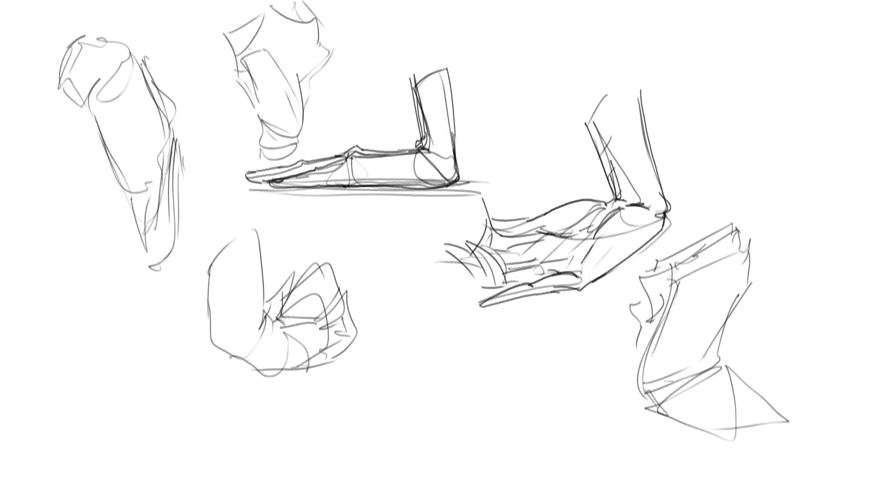
left_click_drag(485, 218, 465, 241)
Outline the fist sketch with its edges, knuckle line and fingers.
left_click_drag(210, 240, 206, 299)
mouse_move(239, 219)
left_mouse_down()
mouse_move(206, 263)
mouse_move(260, 253)
mouse_move(263, 321)
mouse_move(281, 330)
left_mouse_up()
mouse_move(209, 271)
left_mouse_down()
mouse_move(210, 334)
mouse_move(257, 375)
mouse_move(355, 351)
mouse_move(342, 361)
left_mouse_up()
mouse_move(341, 316)
left_mouse_down()
mouse_move(344, 330)
mouse_move(342, 291)
mouse_move(357, 328)
mouse_move(351, 343)
left_mouse_up()
mouse_move(279, 317)
left_mouse_down()
mouse_move(313, 320)
mouse_move(326, 263)
left_mouse_up()
left_click_drag(328, 262, 341, 290)
mouse_move(279, 319)
left_mouse_down()
mouse_move(309, 263)
mouse_move(287, 323)
left_mouse_up()
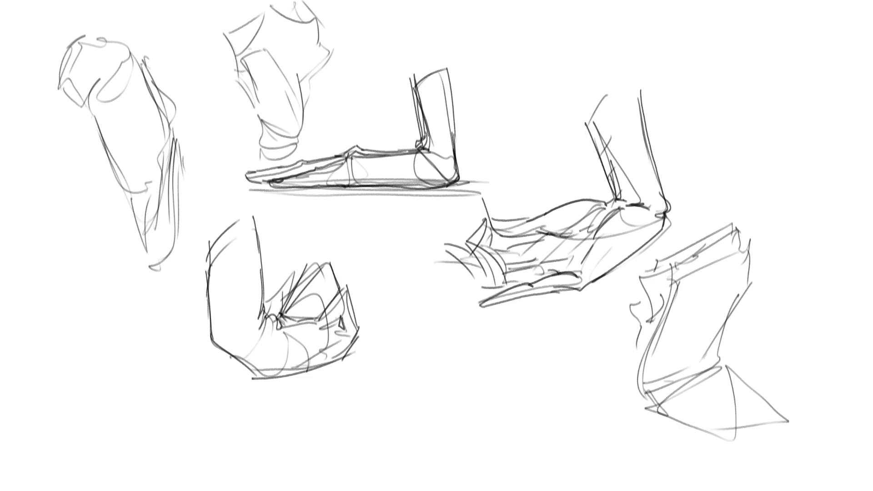
left_click_drag(300, 273, 275, 289)
mouse_move(272, 285)
left_mouse_down()
mouse_move(280, 311)
mouse_move(296, 263)
mouse_move(299, 274)
left_mouse_up()
Replace a stray stroke with dark finger details across the fist.
key("ctrl+z")
left_click_drag(287, 326, 325, 322)
left_click_drag(321, 324, 331, 331)
left_click_drag(324, 322, 344, 314)
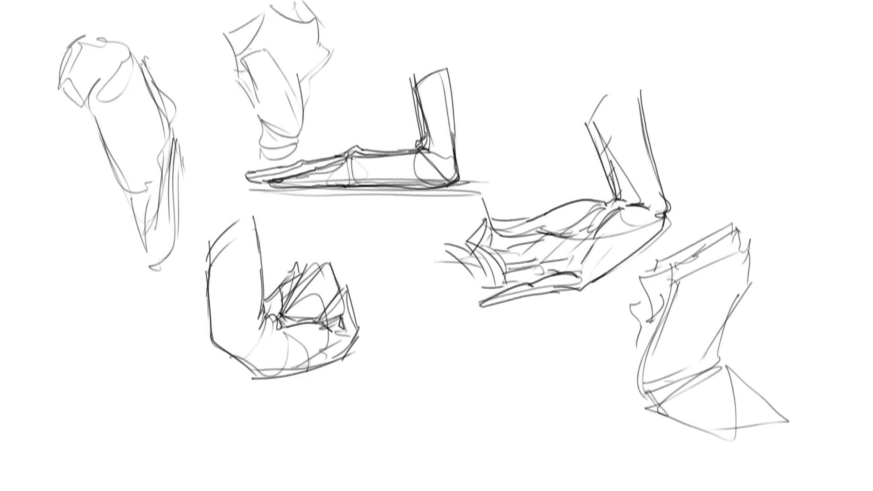
Draw dark contours along the lower-right leg's left edge and top.
mouse_move(639, 286)
left_mouse_down()
mouse_move(637, 307)
mouse_move(628, 300)
mouse_move(640, 327)
mouse_move(650, 314)
mouse_move(636, 340)
mouse_move(639, 385)
left_mouse_up()
mouse_move(652, 326)
left_mouse_down()
mouse_move(638, 372)
mouse_move(702, 277)
mouse_move(700, 267)
mouse_move(668, 296)
mouse_move(684, 294)
mouse_move(663, 316)
left_mouse_up()
mouse_move(664, 274)
left_mouse_down()
mouse_move(650, 313)
mouse_move(722, 232)
mouse_move(735, 261)
mouse_move(712, 371)
left_mouse_up()
mouse_move(661, 238)
left_mouse_down()
mouse_move(639, 309)
mouse_move(717, 224)
left_mouse_up()
Redraw the lower-right leg's contour and ankle, adding curls beneath it.
left_click_drag(724, 220, 730, 238)
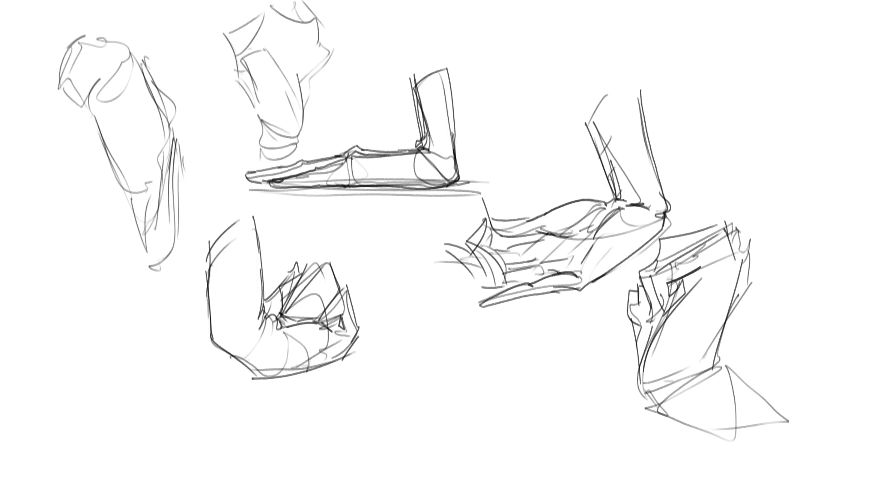
mouse_move(725, 334)
left_mouse_down()
mouse_move(700, 385)
mouse_move(720, 376)
left_mouse_up()
left_click_drag(639, 392, 691, 410)
mouse_move(712, 380)
left_mouse_down()
mouse_move(698, 396)
mouse_move(710, 400)
left_mouse_up()
Draw a long ground plane extending right and reshape the top-left sketch's top.
left_click_drag(667, 403, 818, 457)
left_click_drag(714, 364, 836, 450)
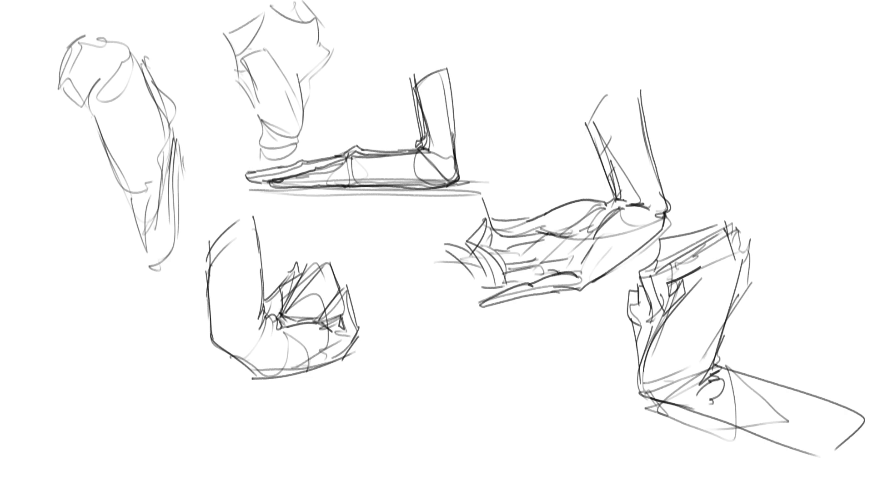
mouse_move(51, 84)
left_mouse_down()
mouse_move(77, 95)
mouse_move(97, 77)
mouse_move(82, 104)
mouse_move(148, 275)
left_mouse_up()
Extend the top-left sketch's lower contour, add inner lines and darken its right edge.
left_click_drag(151, 242, 148, 280)
left_click_drag(154, 175, 149, 244)
left_click_drag(151, 179, 139, 149)
left_click_drag(121, 104, 162, 193)
left_click_drag(179, 124, 160, 287)
Add two hatched parallel diagonals and curving contours to the top-left sketch.
left_click_drag(156, 227, 152, 281)
mouse_move(146, 75)
left_mouse_down()
mouse_move(189, 172)
mouse_move(223, 221)
left_mouse_up()
left_click_drag(176, 189, 213, 224)
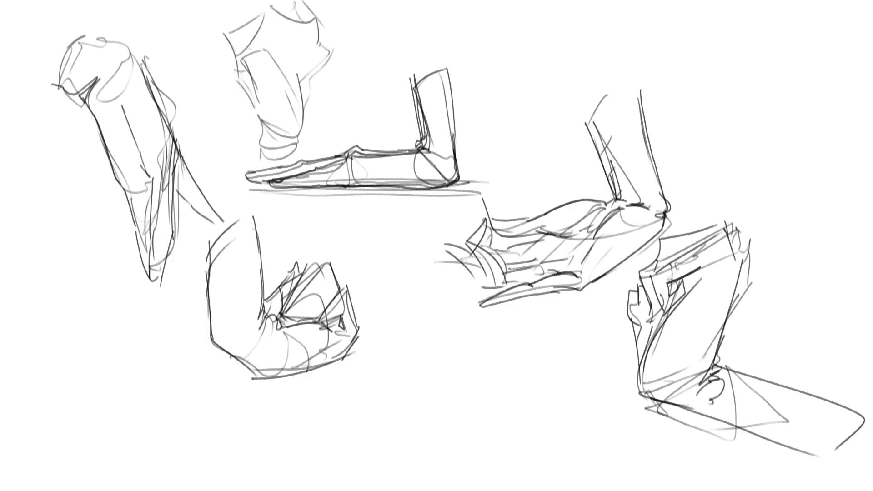
left_click_drag(175, 181, 184, 201)
left_click_drag(188, 186, 196, 210)
left_click_drag(199, 189, 203, 213)
left_click_drag(209, 203, 212, 223)
left_click_drag(144, 58, 185, 159)
mouse_move(137, 62)
left_mouse_down()
mouse_move(123, 47)
mouse_move(46, 38)
mouse_move(35, 65)
mouse_move(58, 88)
left_mouse_up()
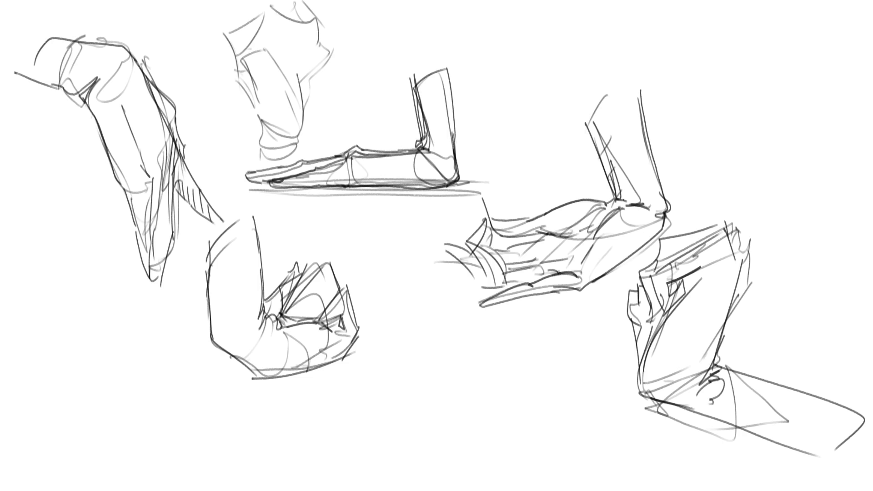
left_click_drag(148, 110, 171, 181)
Redraw the top-middle figure's leg and top outline, redoing poor strokes.
left_click_drag(245, 57, 257, 84)
mouse_move(270, 34)
left_mouse_down()
mouse_move(244, 59)
mouse_move(298, 45)
mouse_move(287, 69)
mouse_move(302, 132)
left_mouse_up()
left_click_drag(283, 60, 292, 59)
key("ctrl+z")
key("ctrl+z")
left_click_drag(222, 30, 260, 119)
key("ctrl+z")
left_click_drag(217, 36, 260, 119)
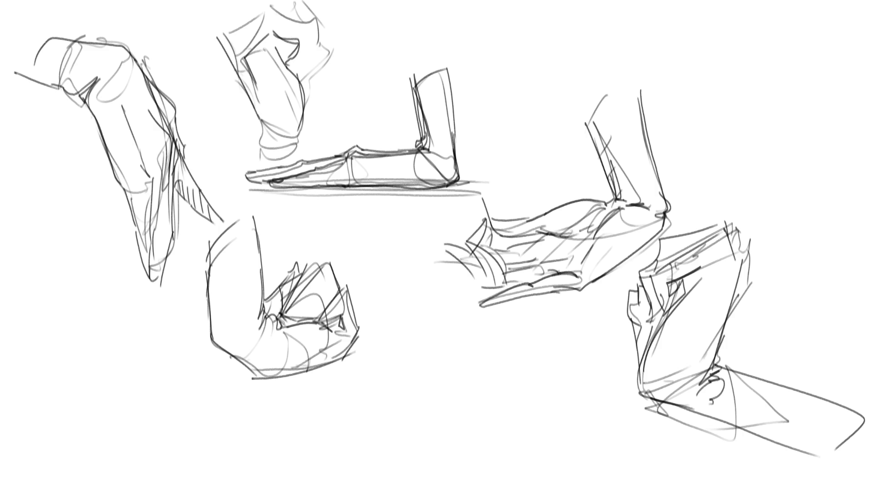
left_click_drag(251, 10, 220, 49)
key("ctrl+z")
mouse_move(248, 9)
left_mouse_down()
mouse_move(221, 45)
mouse_move(282, 10)
mouse_move(307, 56)
left_mouse_up()
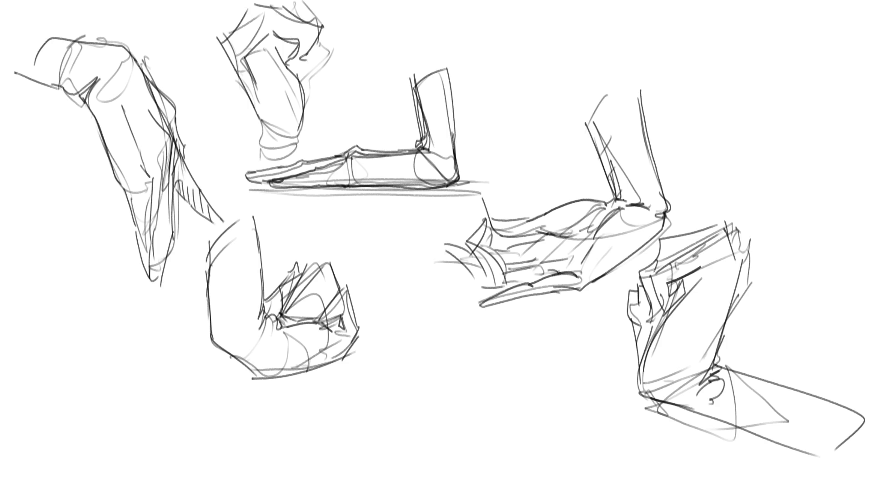
Refine the top-middle figure's top curve, clenched hand and left side line.
left_click_drag(235, 18, 233, 35)
mouse_move(263, 7)
left_mouse_down()
mouse_move(311, 20)
mouse_move(316, 59)
mouse_move(300, 68)
left_mouse_up()
mouse_move(329, 40)
left_mouse_down()
mouse_move(307, 87)
mouse_move(299, 166)
left_mouse_up()
left_click_drag(263, 122, 260, 175)
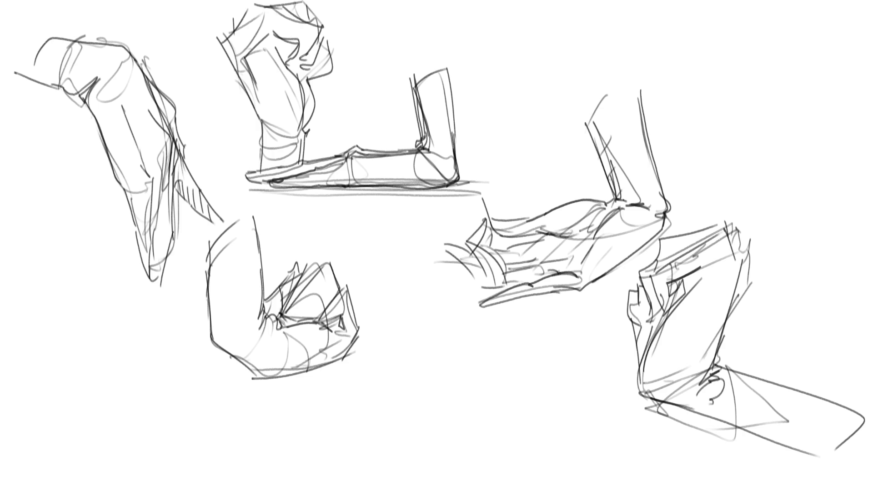
Scale all the sketches down toward the lower left with a free transform.
key("ctrl+t")
left_click_drag(864, 0, 524, 182)
key("Return")
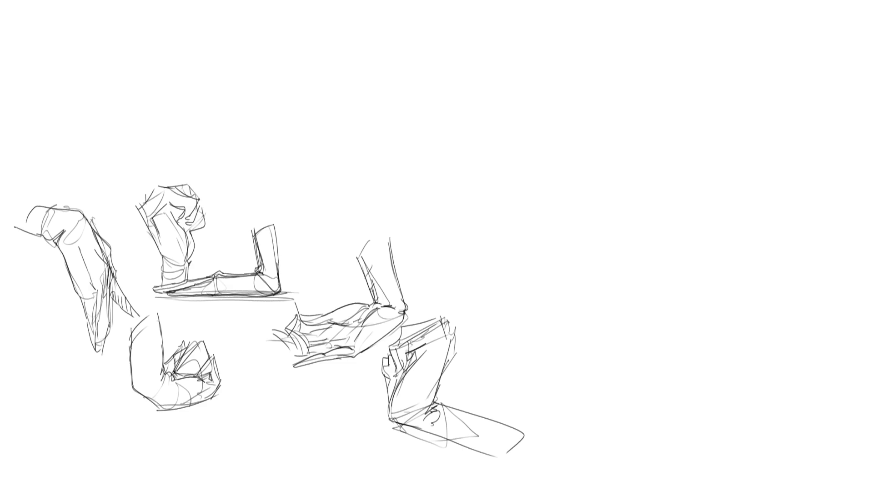
Draw a boxy sleeve with cuff lines and the forearm's long lower contour.
mouse_move(487, 116)
left_mouse_down()
mouse_move(507, 165)
mouse_move(544, 82)
mouse_move(579, 166)
mouse_move(565, 191)
mouse_move(580, 187)
left_mouse_up()
left_click_drag(553, 78, 574, 176)
left_click_drag(524, 193, 552, 201)
left_click_drag(543, 202, 571, 214)
left_click_drag(515, 187, 544, 286)
left_click_drag(539, 199, 575, 241)
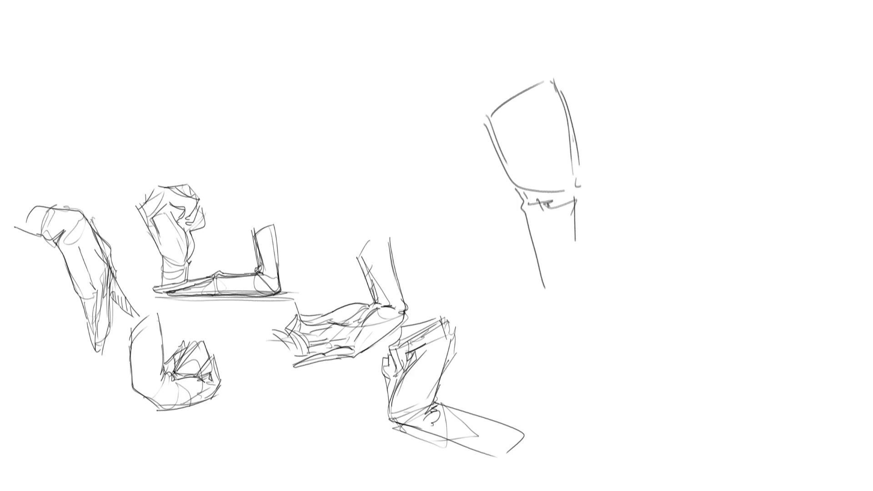
Sketch spread fingers, the thumb base, palm sides and a palm crease above the sleeve.
mouse_move(514, 9)
left_mouse_down()
mouse_move(542, 82)
mouse_move(527, 87)
mouse_move(467, 21)
left_mouse_up()
mouse_move(484, 74)
left_mouse_down()
mouse_move(513, 96)
mouse_move(496, 108)
left_mouse_up()
left_click_drag(432, 82, 495, 109)
mouse_move(576, 121)
left_mouse_down()
mouse_move(568, 130)
mouse_move(653, 78)
mouse_move(572, 174)
left_mouse_up()
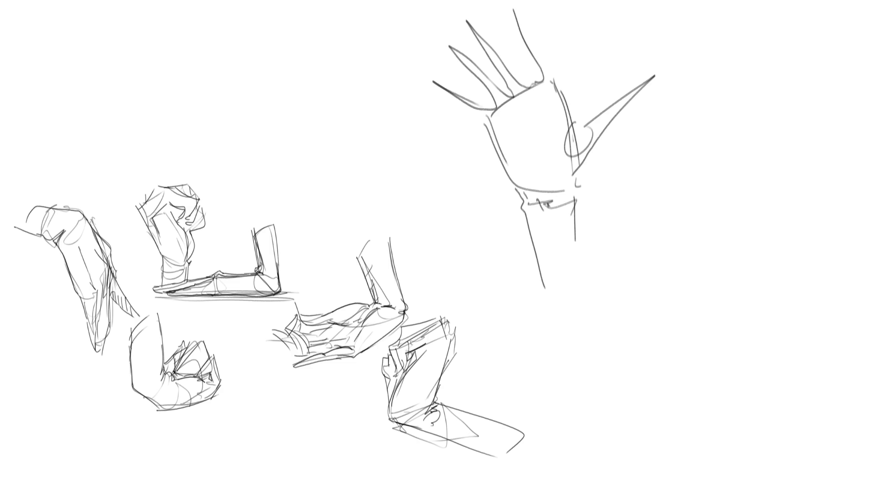
left_click_drag(567, 126, 541, 183)
left_click_drag(507, 132, 531, 179)
left_click_drag(432, 77, 480, 109)
left_click_drag(445, 41, 488, 101)
mouse_move(453, 40)
left_mouse_down()
mouse_move(468, 20)
mouse_move(503, 8)
mouse_move(550, 76)
left_mouse_up()
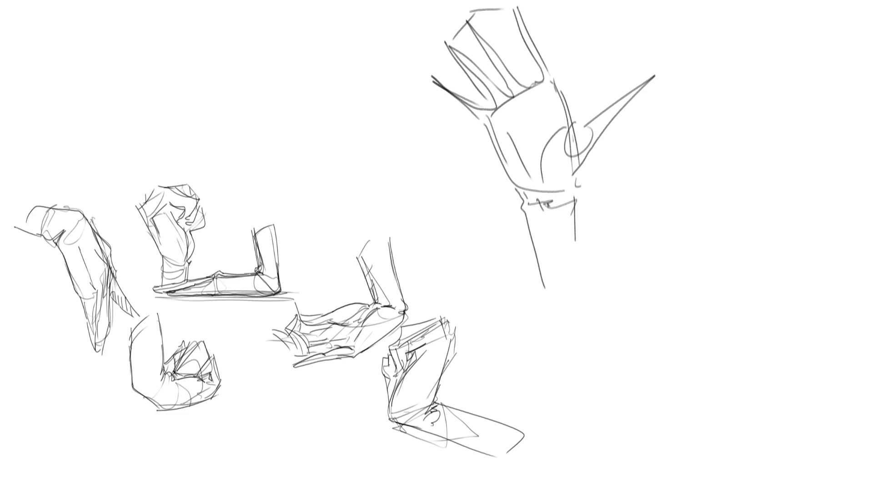
mouse_move(445, 85)
left_mouse_down()
mouse_move(482, 127)
mouse_move(560, 112)
left_mouse_up()
Fade the rough hand with a soft eraser, then ink the palm, wrist crease and thumb edge.
mouse_move(645, 132)
left_mouse_down()
mouse_move(550, 62)
mouse_move(604, 49)
mouse_move(643, 129)
mouse_move(555, 49)
mouse_move(565, 171)
left_mouse_up()
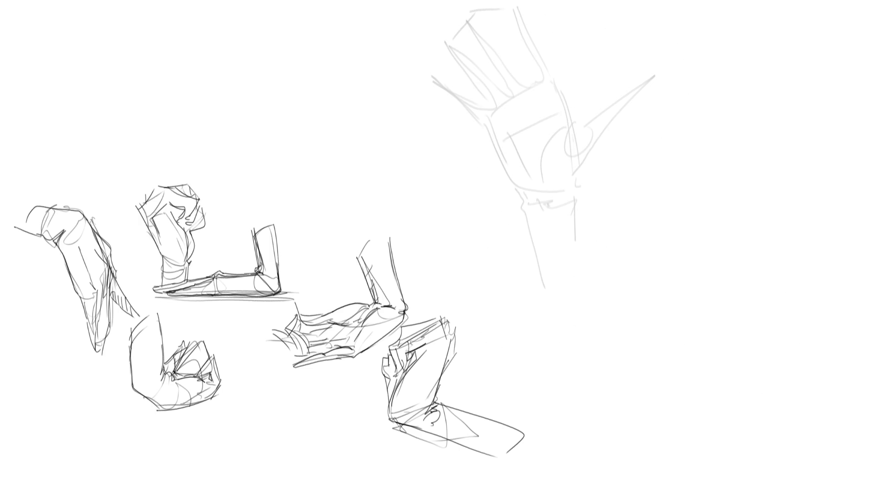
mouse_move(546, 148)
left_mouse_down()
mouse_move(542, 170)
mouse_move(574, 124)
left_mouse_up()
left_click_drag(565, 182, 579, 174)
left_click_drag(593, 149, 576, 177)
mouse_move(585, 121)
left_mouse_down()
mouse_move(626, 95)
mouse_move(613, 122)
left_mouse_up()
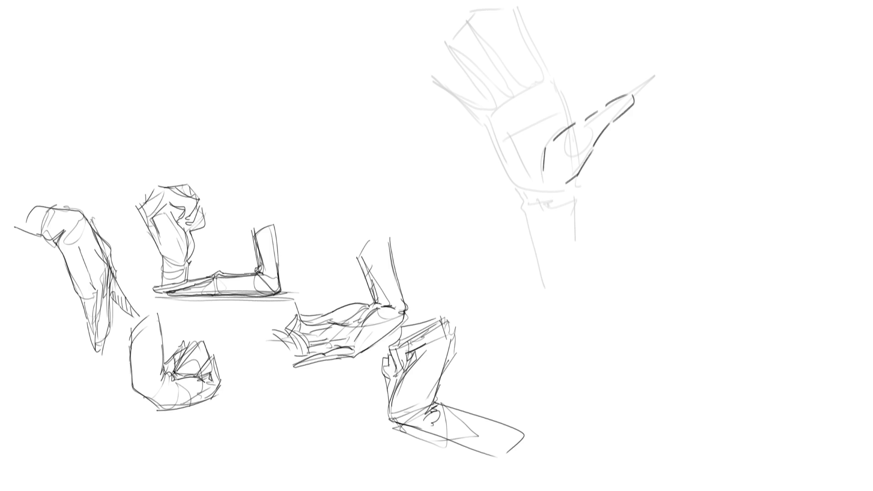
key("ctrl+z")
left_click_drag(629, 103, 608, 124)
key("ctrl+z")
Redraw the palm's inner curve and left edge with cleaner, sharper lines.
key("ctrl+z")
key("ctrl+z")
left_click_drag(556, 84, 565, 126)
key("ctrl+z")
mouse_move(551, 83)
left_mouse_down()
mouse_move(570, 122)
mouse_move(556, 132)
mouse_move(538, 118)
mouse_move(526, 155)
left_mouse_up()
mouse_move(482, 124)
left_mouse_down()
mouse_move(524, 191)
mouse_move(526, 212)
mouse_move(549, 211)
mouse_move(556, 196)
mouse_move(569, 231)
left_mouse_up()
key("ctrl+z")
Ink the right and left edges of the wrist in clean dark strokes.
left_click_drag(572, 180, 567, 257)
left_click_drag(524, 213, 521, 263)
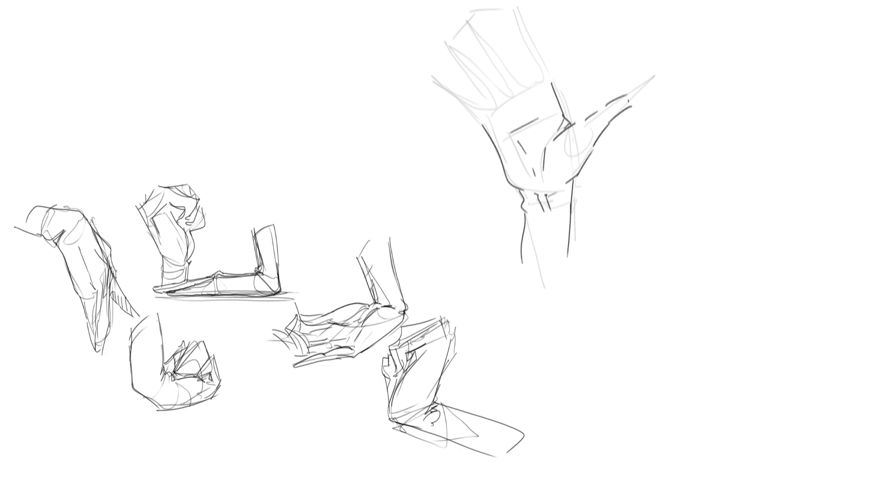
key("ctrl+z")
key("ctrl+z")
left_click_drag(575, 178, 566, 248)
left_click_drag(528, 214, 523, 255)
key("ctrl+z")
left_click_drag(525, 214, 514, 256)
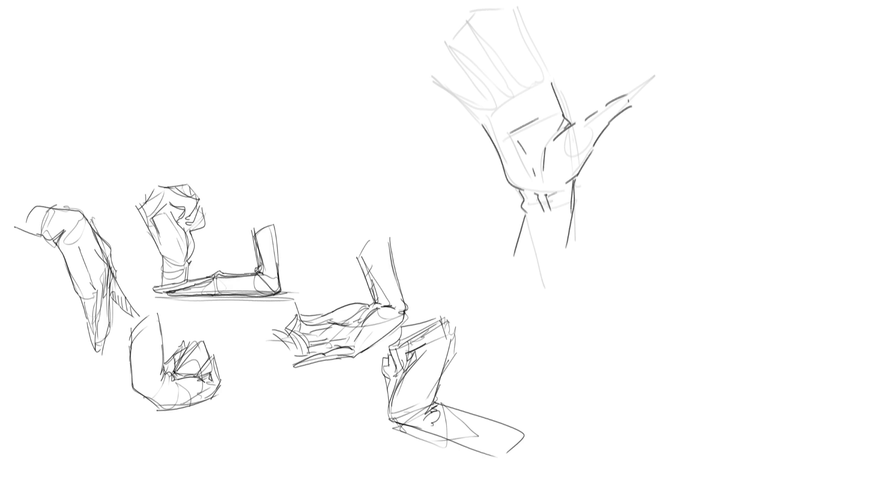
Ink the upper finger edges and the hooked tip of the top finger.
mouse_move(525, 81)
left_mouse_down()
mouse_move(537, 69)
mouse_move(537, 81)
left_mouse_up()
key("ctrl+z")
mouse_move(523, 49)
left_mouse_down()
mouse_move(510, 11)
mouse_move(548, 72)
left_mouse_up()
key("ctrl+z")
key("ctrl+z")
key("ctrl+z")
mouse_move(510, 9)
left_mouse_down()
mouse_move(519, 43)
mouse_move(530, 29)
mouse_move(519, 44)
left_mouse_up()
key("ctrl+z")
key("ctrl+z")
key("ctrl+z")
mouse_move(509, 9)
left_mouse_down()
mouse_move(514, 1)
mouse_move(546, 75)
left_mouse_up()
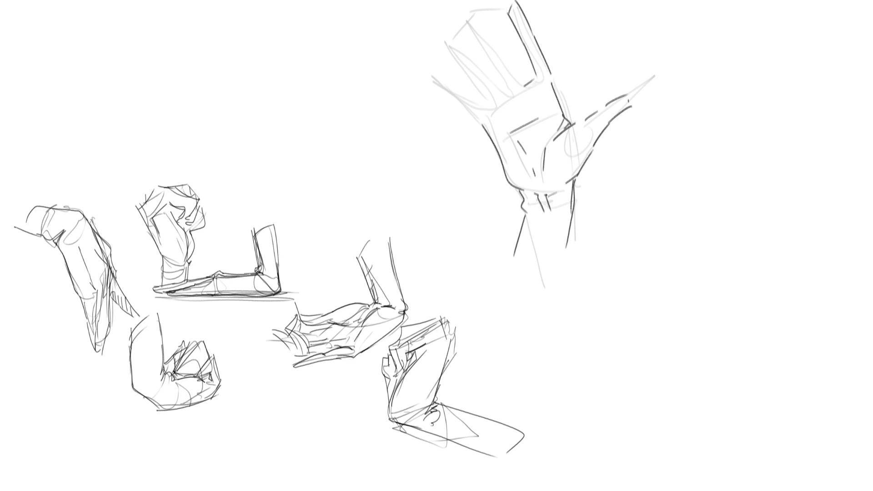
Ink the contours of the left fingers, extending the leftmost finger's edge.
mouse_move(469, 31)
left_mouse_down()
mouse_move(484, 28)
mouse_move(511, 99)
mouse_move(517, 79)
left_mouse_up()
left_click_drag(472, 54, 501, 91)
mouse_move(455, 32)
left_mouse_down()
mouse_move(474, 57)
mouse_move(485, 100)
left_mouse_up()
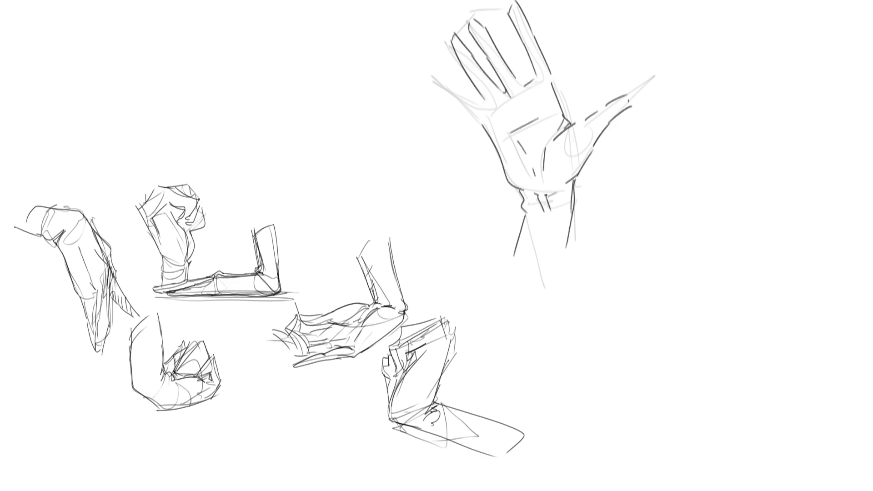
key("ctrl+z")
mouse_move(452, 40)
left_mouse_down()
mouse_move(494, 109)
mouse_move(487, 101)
left_mouse_up()
left_click_drag(435, 71, 475, 116)
key("ctrl+z")
Redraw the leftmost finger's outer edge straighter and add the middle fingertip curve.
left_click_drag(431, 76, 477, 109)
key("ctrl+z")
left_click_drag(435, 79, 482, 133)
key("ctrl+z")
left_click_drag(434, 73, 471, 110)
key("ctrl+z")
left_click_drag(435, 75, 483, 126)
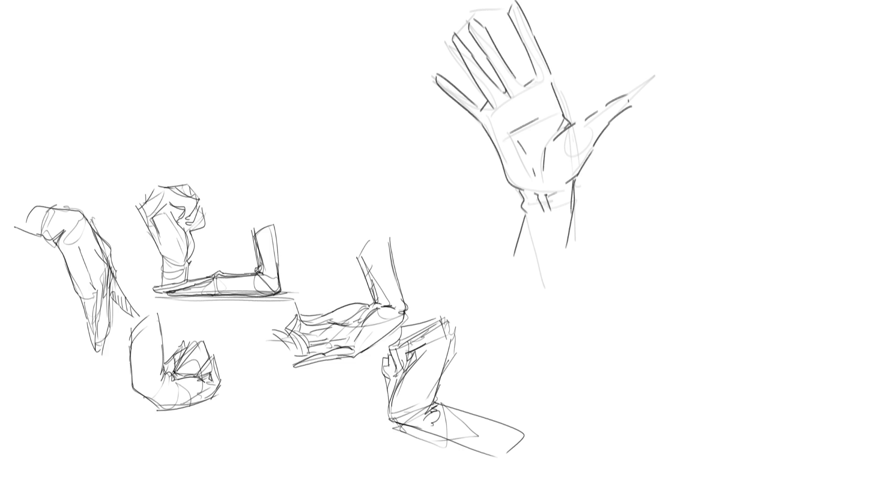
key("ctrl+z")
left_click_drag(513, 69, 533, 64)
Add knuckle marks across all the fingers, including the leftmost finger.
key("ctrl+z")
key("ctrl+z")
mouse_move(532, 67)
left_mouse_down()
mouse_move(517, 80)
mouse_move(524, 75)
left_mouse_up()
key("ctrl+z")
left_click_drag(525, 42, 534, 35)
left_click_drag(489, 55, 499, 47)
left_click_drag(470, 75, 478, 65)
left_click_drag(454, 96, 464, 81)
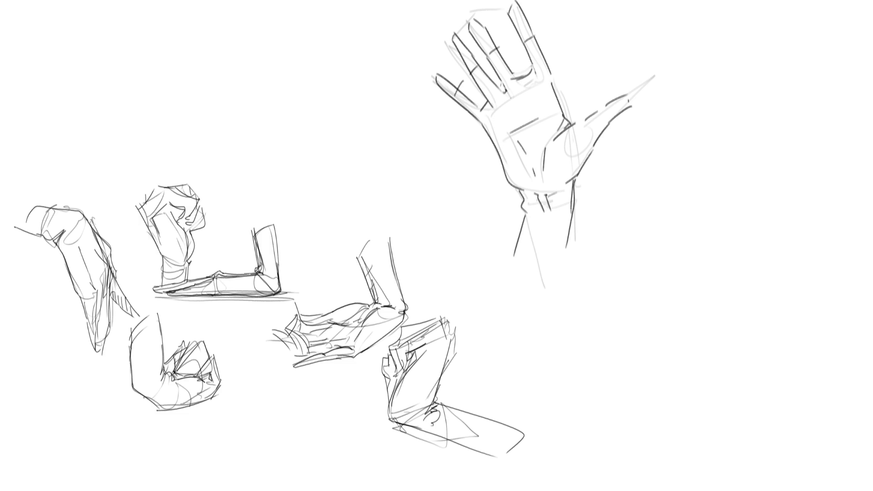
key("ctrl+z")
key("ctrl+z")
key("ctrl+z")
left_click_drag(521, 32, 528, 25)
left_click_drag(484, 43, 491, 37)
mouse_move(495, 68)
left_mouse_down()
mouse_move(501, 60)
mouse_move(472, 53)
mouse_move(491, 65)
left_mouse_up()
left_click_drag(464, 107, 469, 97)
Add joint marks to the thumb and a finger, plus a line across the middle fingertip.
mouse_move(579, 123)
left_mouse_down()
mouse_move(585, 133)
mouse_move(605, 105)
left_mouse_up()
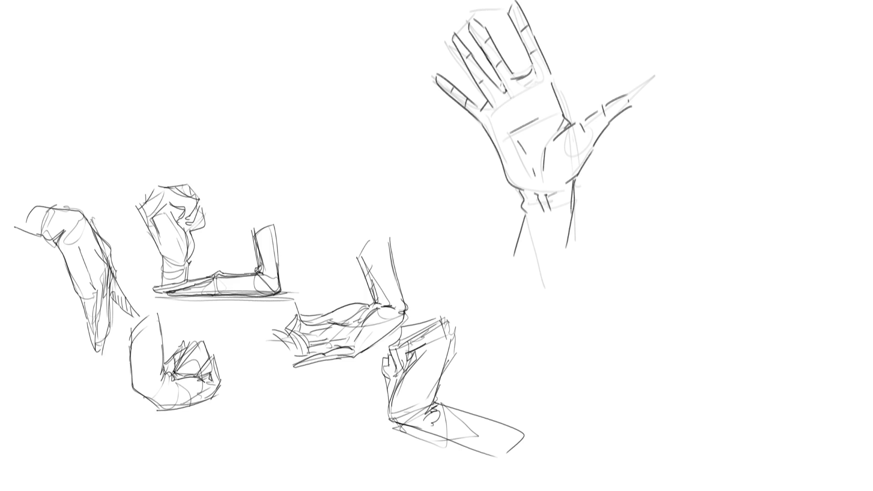
left_click_drag(499, 87, 505, 93)
mouse_move(517, 77)
left_mouse_down()
mouse_move(534, 72)
mouse_move(481, 114)
left_mouse_up()
mouse_move(457, 29)
left_mouse_down()
mouse_move(451, 37)
mouse_move(476, 30)
mouse_move(476, 22)
mouse_move(480, 35)
left_mouse_up()
key("ctrl+z")
Draw fingernails on the fingertips and a thumbnail on the thumb.
left_click_drag(517, 9, 514, 20)
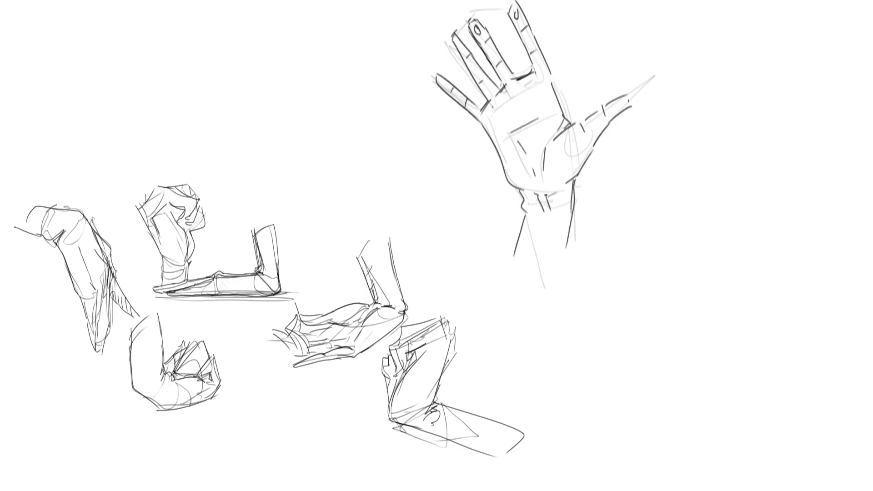
left_click_drag(463, 40, 459, 48)
left_click_drag(445, 81, 443, 89)
mouse_move(618, 98)
left_mouse_down()
mouse_move(607, 106)
mouse_move(621, 113)
left_mouse_up()
mouse_move(505, 1)
left_mouse_down()
mouse_move(507, 10)
mouse_move(446, 38)
left_mouse_up()
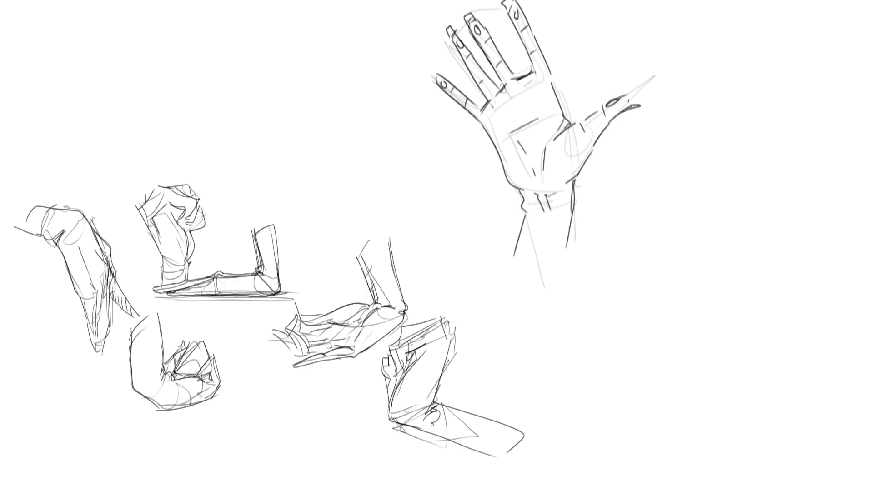
left_click_drag(432, 70, 433, 86)
key("ctrl+z")
Sketch a bent arm right of the hand with cuff bands and forearm contours.
left_click_drag(668, 184, 647, 215)
left_click_drag(647, 217, 667, 273)
mouse_move(670, 188)
left_mouse_down()
mouse_move(683, 184)
mouse_move(704, 274)
mouse_move(699, 291)
left_mouse_up()
mouse_move(665, 276)
left_mouse_down()
mouse_move(663, 291)
mouse_move(697, 289)
mouse_move(668, 353)
mouse_move(651, 340)
left_mouse_up()
left_click_drag(705, 281, 652, 358)
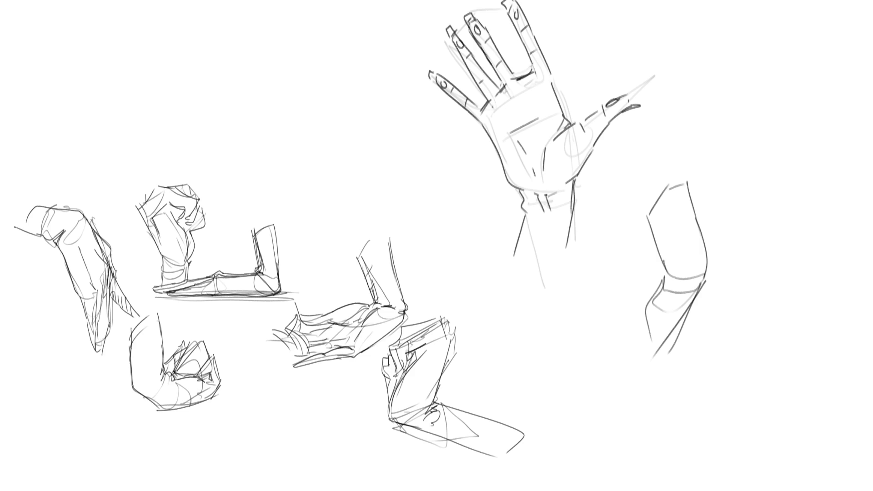
Circle the palm's left side, right side and upper area in orange.
mouse_move(485, 123)
left_mouse_down()
mouse_move(525, 150)
mouse_move(513, 186)
mouse_move(484, 121)
left_mouse_up()
mouse_move(574, 127)
left_mouse_down()
mouse_move(566, 183)
mouse_move(547, 164)
left_mouse_up()
mouse_move(542, 118)
left_mouse_down()
mouse_move(512, 96)
mouse_move(529, 120)
left_mouse_up()
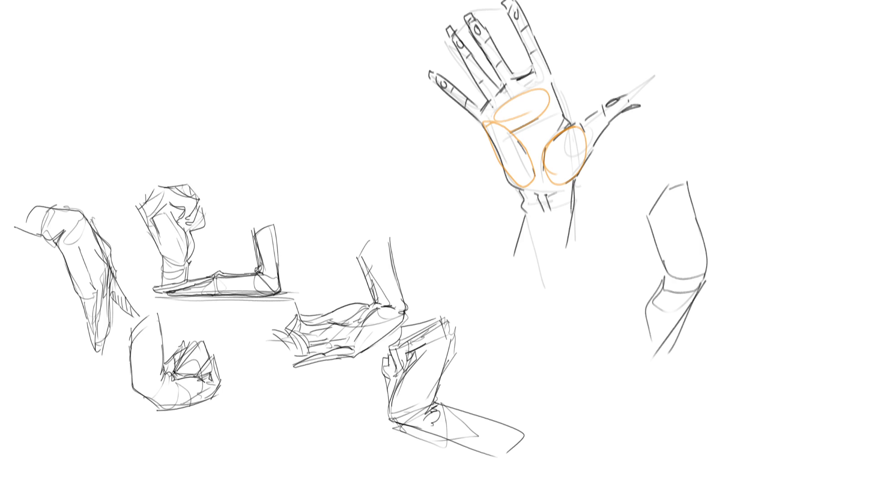
Lasso the fingers, rotate them slightly clockwise and shift them lower with Free Transform.
mouse_move(565, 56)
left_mouse_down()
mouse_move(539, 2)
mouse_move(400, 127)
mouse_move(586, 78)
left_mouse_up()
key("ctrl+t")
left_click_drag(609, 150, 604, 157)
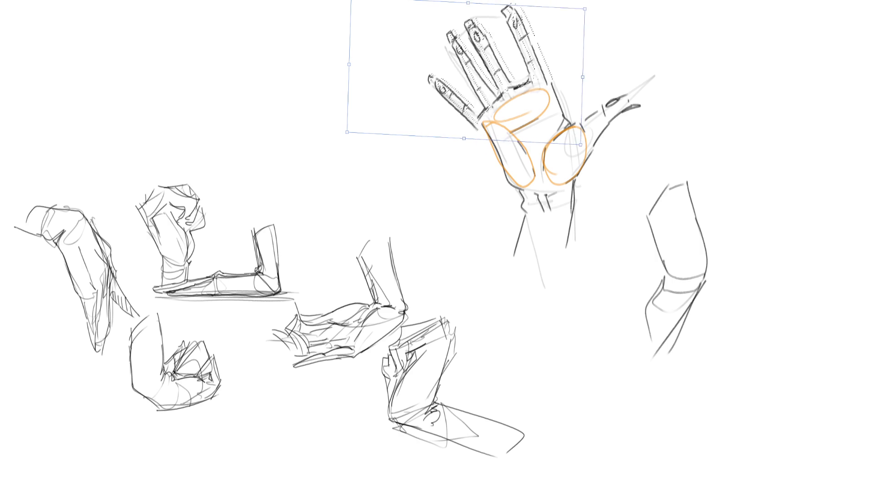
left_click_drag(349, 64, 358, 60)
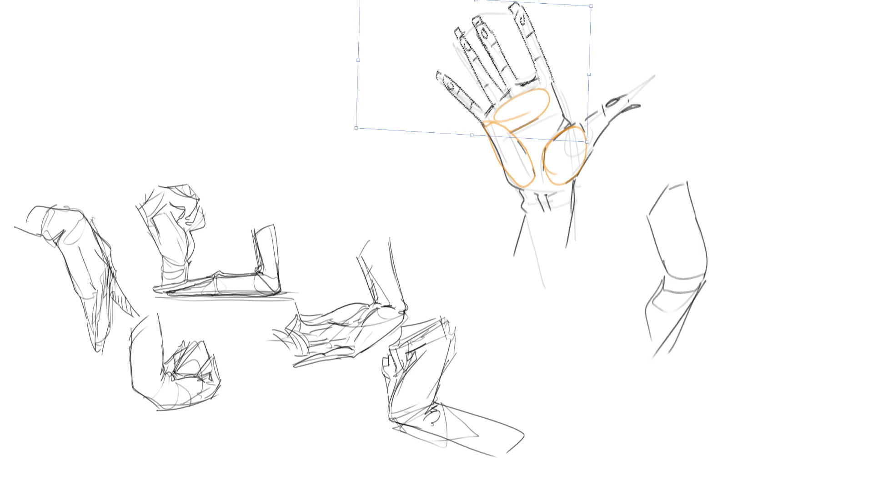
left_click_drag(500, 68, 498, 69)
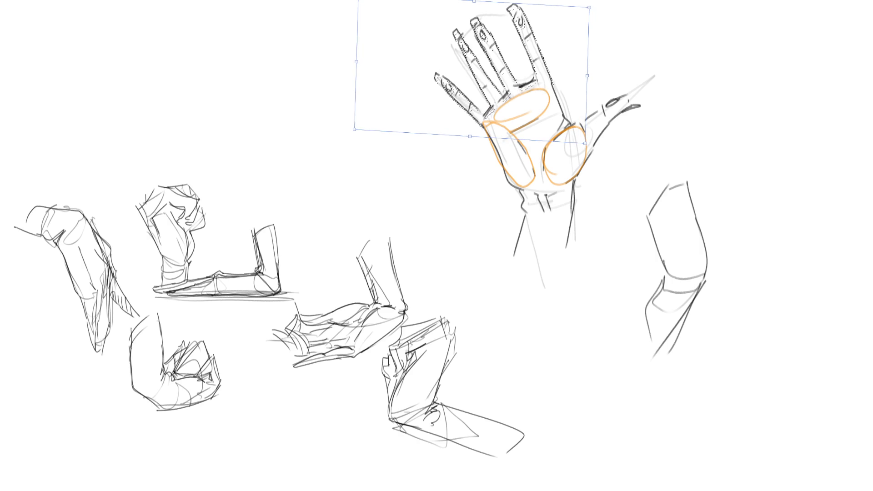
key("Return")
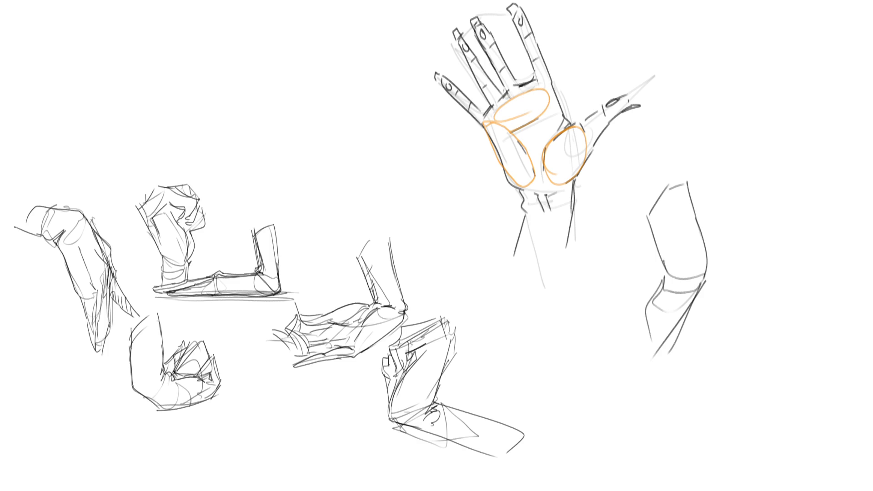
Sketch the contours of a new bent fist left of the open palm.
mouse_move(301, 120)
left_mouse_down()
mouse_move(324, 164)
mouse_move(321, 102)
mouse_move(336, 112)
mouse_move(368, 180)
left_mouse_up()
mouse_move(368, 147)
left_mouse_down()
mouse_move(389, 126)
mouse_move(381, 175)
left_mouse_up()
left_click_drag(406, 143, 393, 178)
left_click_drag(388, 129, 406, 119)
mouse_move(404, 131)
left_mouse_down()
mouse_move(424, 121)
mouse_move(417, 117)
left_mouse_up()
mouse_move(343, 120)
left_mouse_down()
mouse_move(364, 124)
mouse_move(372, 114)
mouse_move(374, 126)
left_mouse_up()
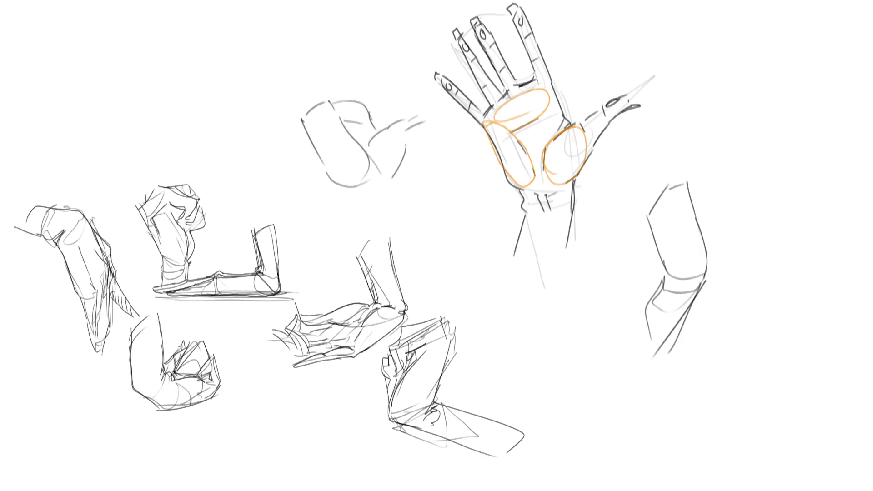
Add orange construction shapes over the fist and draw the wrist and forearm below.
mouse_move(329, 105)
left_mouse_down()
mouse_move(332, 173)
mouse_move(368, 163)
mouse_move(359, 184)
left_mouse_up()
mouse_move(394, 125)
left_mouse_down()
mouse_move(377, 172)
mouse_move(396, 175)
mouse_move(345, 122)
mouse_move(370, 114)
left_mouse_up()
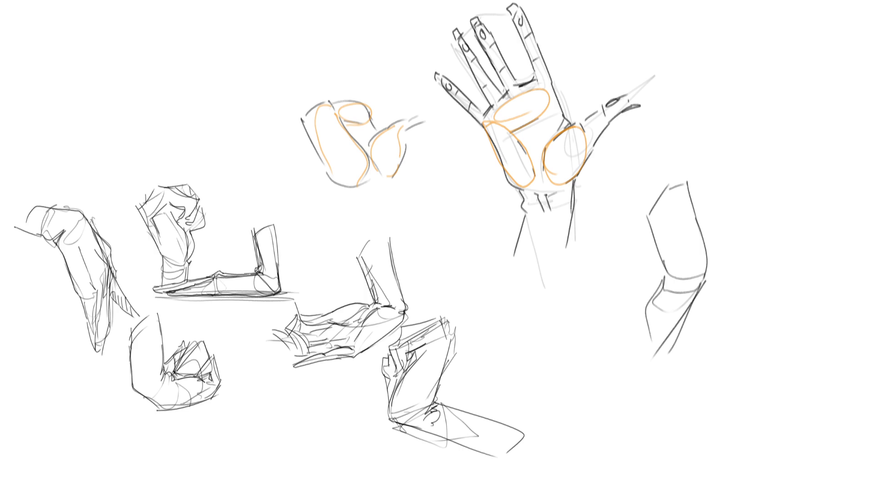
mouse_move(332, 178)
left_mouse_down()
mouse_move(357, 202)
mouse_move(390, 178)
mouse_move(428, 235)
left_mouse_up()
left_click_drag(356, 202, 376, 232)
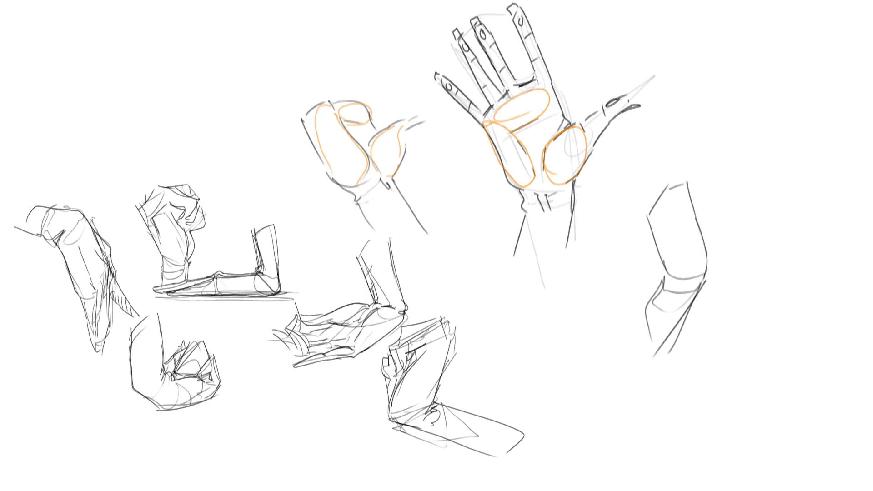
Sketch a rounded upright thumb rising above the fist.
mouse_move(302, 95)
left_mouse_down()
mouse_move(298, 113)
mouse_move(350, 94)
left_mouse_up()
mouse_move(310, 48)
left_mouse_down()
mouse_move(304, 90)
mouse_move(321, 15)
mouse_move(313, 89)
left_mouse_up()
key("ctrl+z")
key("ctrl+z")
mouse_move(312, 45)
left_mouse_down()
mouse_move(320, 19)
mouse_move(321, 52)
left_mouse_up()
left_click_drag(318, 45, 312, 89)
key("ctrl+z")
mouse_move(326, 25)
left_mouse_down()
mouse_move(317, 93)
mouse_move(363, 20)
left_mouse_up()
Draw a raised index finger beside the thumb.
mouse_move(363, 20)
left_mouse_down()
mouse_move(366, 57)
mouse_move(356, 75)
left_mouse_up()
mouse_move(341, 83)
left_mouse_down()
mouse_move(385, 55)
mouse_move(379, 81)
mouse_move(418, 40)
mouse_move(418, 53)
left_mouse_up()
key("ctrl+z")
key("ctrl+z")
key("ctrl+z")
mouse_move(368, 98)
left_mouse_down()
mouse_move(411, 55)
mouse_move(364, 90)
mouse_move(365, 99)
left_mouse_up()
key("ctrl+z")
key("ctrl+z")
key("ctrl+z")
key("ctrl+z")
mouse_move(392, 28)
left_mouse_down()
mouse_move(372, 96)
mouse_move(392, 44)
left_mouse_up()
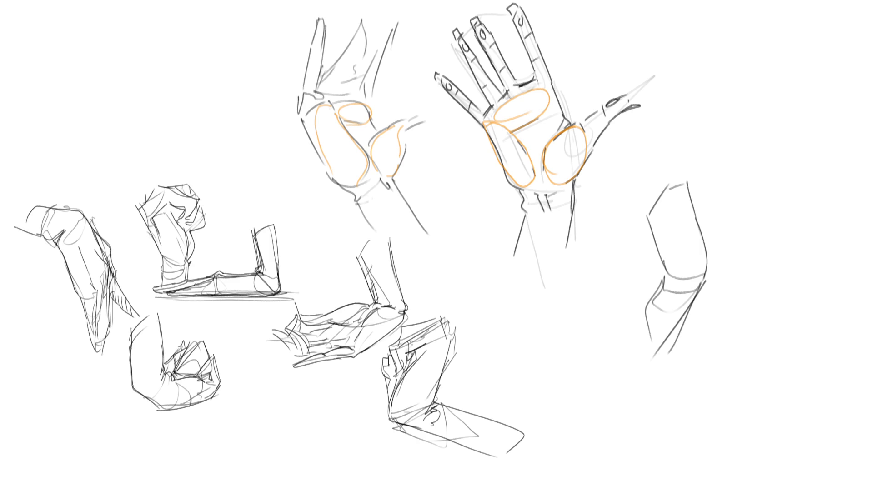
Add extra strokes over the raised fingers, then undo the messy ones.
mouse_move(351, 48)
left_mouse_down()
mouse_move(342, 77)
mouse_move(368, 31)
left_mouse_up()
left_click_drag(375, 30, 387, 102)
mouse_move(337, 48)
left_mouse_down()
mouse_move(320, 78)
mouse_move(361, 100)
mouse_move(387, 94)
left_mouse_up()
left_click_drag(385, 87, 390, 103)
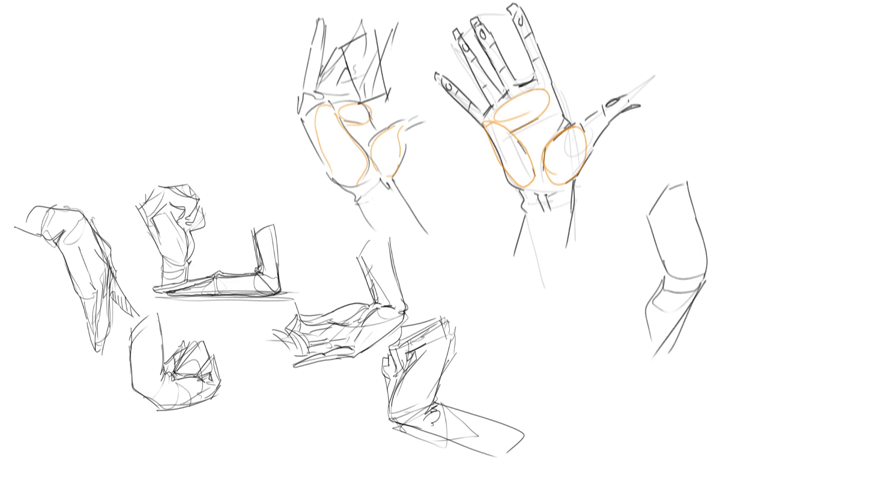
left_click_drag(353, 78, 364, 109)
left_click_drag(364, 103, 390, 88)
key("ctrl+z")
key("ctrl+z")
key("ctrl+z")
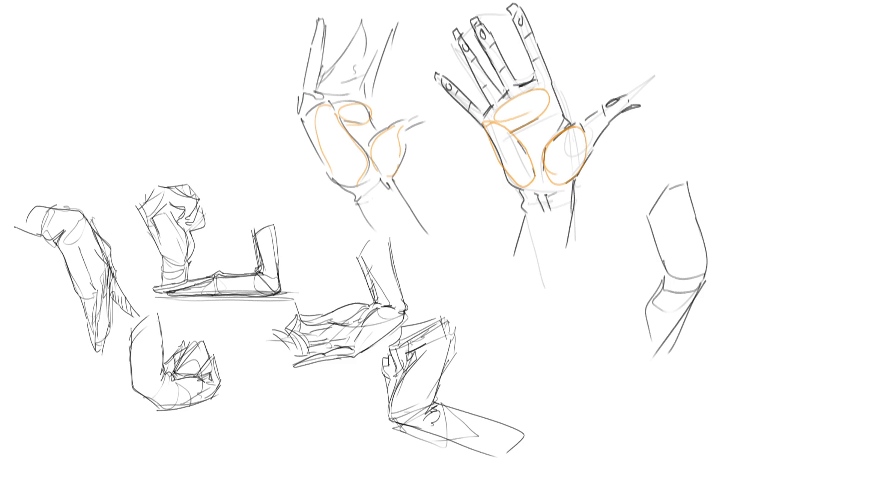
Start a new hand sketch at the right with a palm outline.
mouse_move(703, 122)
left_mouse_down()
mouse_move(721, 170)
mouse_move(711, 118)
mouse_move(745, 174)
mouse_move(759, 169)
left_mouse_up()
Sketch the thumb and finger strokes of a new hand gesture on the right.
left_click_drag(771, 131, 776, 156)
mouse_move(748, 103)
left_mouse_down()
mouse_move(744, 63)
mouse_move(739, 98)
left_mouse_up()
mouse_move(738, 107)
left_mouse_down()
mouse_move(716, 68)
mouse_move(723, 108)
left_mouse_up()
mouse_move(695, 88)
left_mouse_down()
mouse_move(722, 111)
mouse_move(690, 80)
left_mouse_up()
left_click_drag(690, 80, 709, 120)
left_click_drag(674, 96, 706, 120)
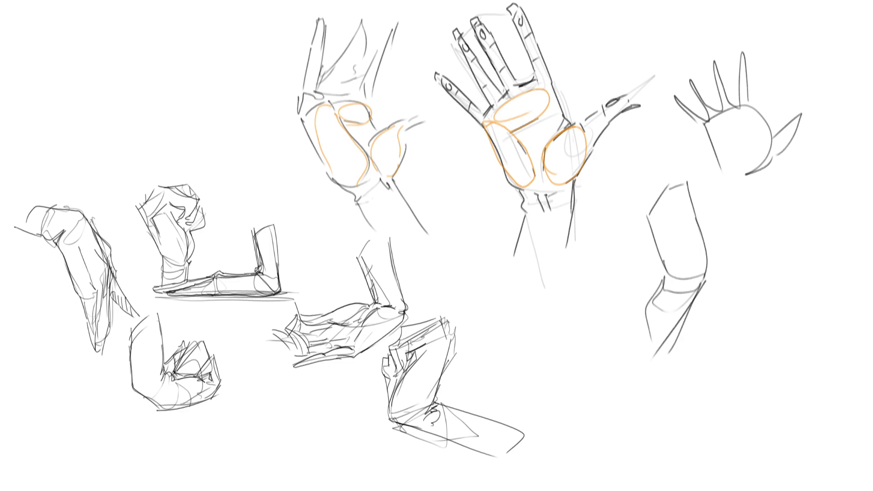
Draw a rounded hand gesture with an underside curve and fingers at upper left.
left_click_drag(132, 84, 130, 121)
mouse_move(145, 71)
left_mouse_down()
mouse_move(160, 63)
mouse_move(188, 105)
mouse_move(130, 120)
left_mouse_up()
mouse_move(185, 92)
left_mouse_down()
mouse_move(222, 101)
mouse_move(188, 99)
mouse_move(156, 119)
left_mouse_up()
left_click_drag(184, 104, 215, 143)
left_click_drag(160, 118, 199, 146)
left_click_drag(133, 119, 159, 145)
left_click_drag(167, 61, 216, 69)
left_click_drag(214, 71, 124, 109)
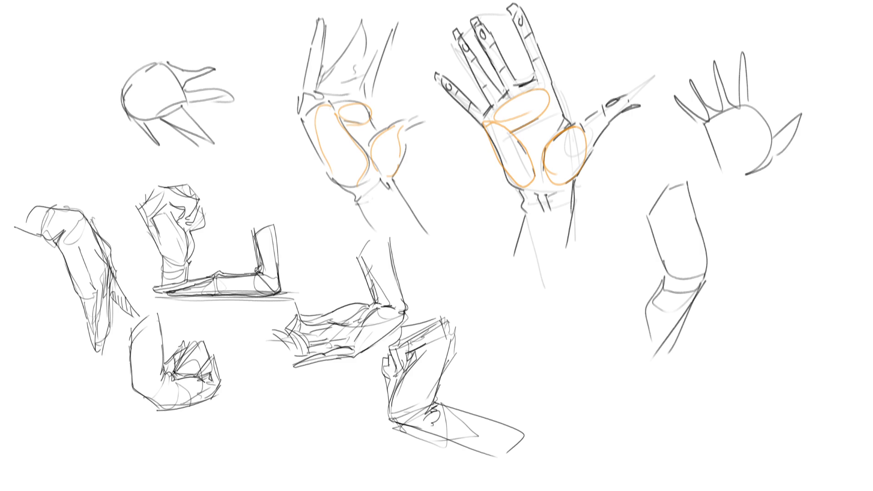
Sketch a second right-side hand with palm, thumb and fingers above.
left_click_drag(745, 269, 756, 314)
mouse_move(745, 278)
left_mouse_down()
mouse_move(783, 229)
mouse_move(796, 341)
mouse_move(800, 320)
left_mouse_up()
mouse_move(809, 272)
left_mouse_down()
mouse_move(838, 255)
mouse_move(811, 314)
left_mouse_up()
mouse_move(802, 227)
left_mouse_down()
mouse_move(786, 167)
mouse_move(782, 225)
left_mouse_up()
mouse_move(780, 219)
left_mouse_down()
mouse_move(762, 175)
mouse_move(765, 233)
left_mouse_up()
mouse_move(754, 238)
left_mouse_down()
mouse_move(743, 205)
mouse_move(751, 238)
left_mouse_up()
mouse_move(722, 216)
left_mouse_down()
mouse_move(753, 248)
mouse_move(745, 262)
left_mouse_up()
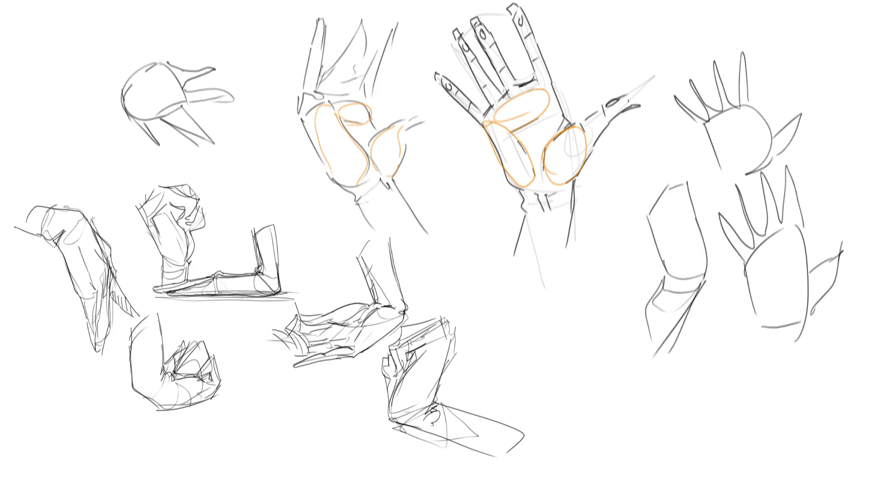
Draw a boxy forearm with cuff edges and a wrist band below the open palm.
left_click_drag(508, 325, 523, 389)
left_click_drag(517, 301, 551, 273)
left_click_drag(510, 325, 554, 280)
mouse_move(553, 275)
left_mouse_down()
mouse_move(589, 301)
mouse_move(582, 376)
left_mouse_up()
left_click_drag(518, 325, 586, 340)
left_click_drag(588, 306, 589, 337)
left_click_drag(561, 288, 586, 343)
left_click_drag(593, 318, 587, 386)
left_click_drag(513, 327, 540, 394)
left_click_drag(540, 394, 591, 392)
mouse_move(552, 412)
left_mouse_down()
mouse_move(558, 425)
mouse_move(591, 423)
left_mouse_up()
left_click_drag(591, 413, 591, 425)
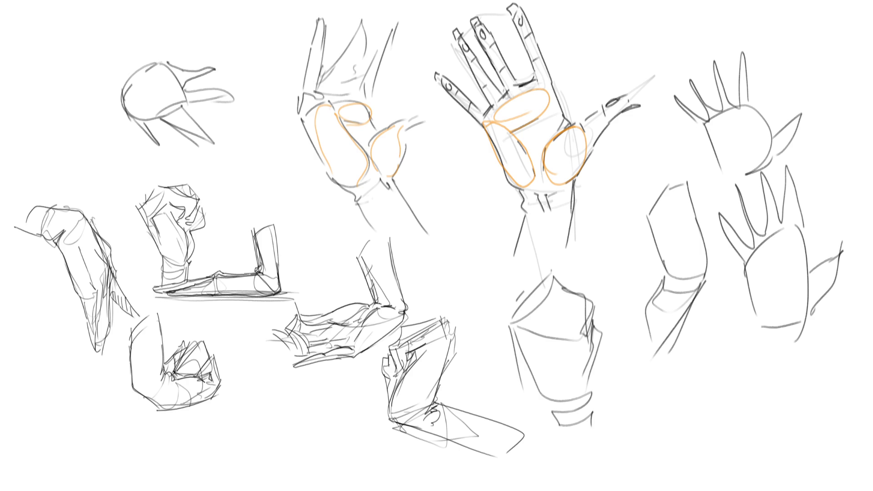
Start two hand sketches at lower right, extending one outline down to the wrist.
mouse_move(691, 417)
left_mouse_down()
mouse_move(689, 390)
mouse_move(717, 369)
mouse_move(762, 414)
mouse_move(741, 411)
mouse_move(749, 464)
mouse_move(739, 430)
mouse_move(732, 467)
mouse_move(714, 450)
mouse_move(712, 431)
mouse_move(696, 468)
mouse_move(692, 395)
mouse_move(708, 378)
mouse_move(706, 360)
mouse_move(722, 366)
left_mouse_up()
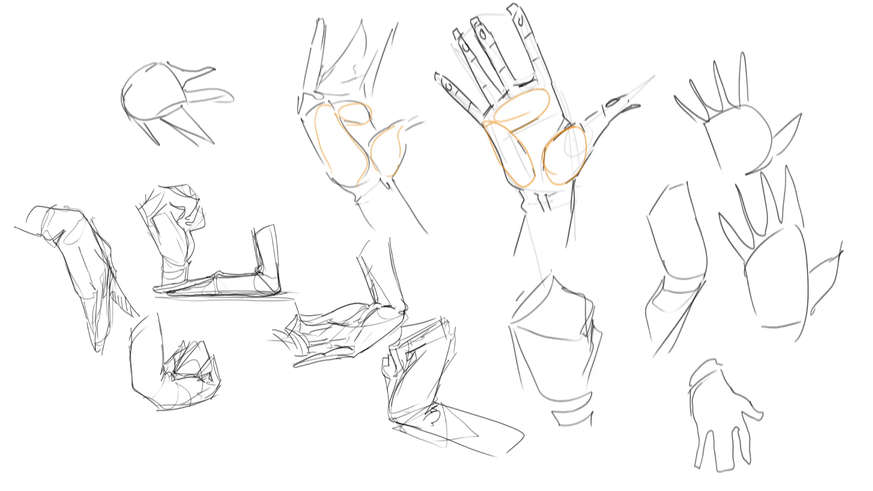
mouse_move(801, 431)
left_mouse_down()
mouse_move(769, 366)
mouse_move(781, 377)
mouse_move(782, 343)
mouse_move(789, 359)
mouse_move(786, 346)
mouse_move(806, 363)
mouse_move(807, 343)
mouse_move(823, 399)
mouse_move(836, 390)
left_mouse_up()
mouse_move(844, 395)
left_mouse_down()
mouse_move(805, 465)
mouse_move(824, 450)
mouse_move(826, 477)
left_mouse_up()
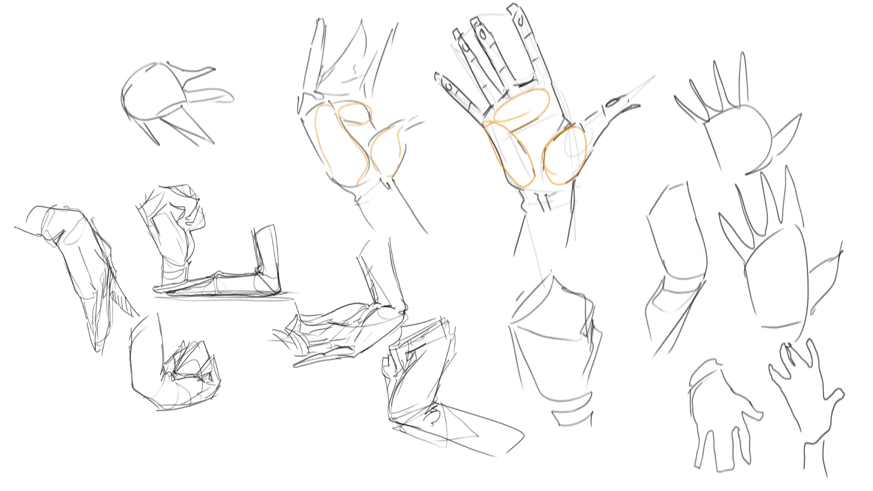
Fade the upper-left hand and redraw it as a boxy study with edges, diagonal and hook.
mouse_move(147, 92)
left_mouse_down()
mouse_move(156, 129)
mouse_move(185, 107)
mouse_move(161, 108)
left_mouse_up()
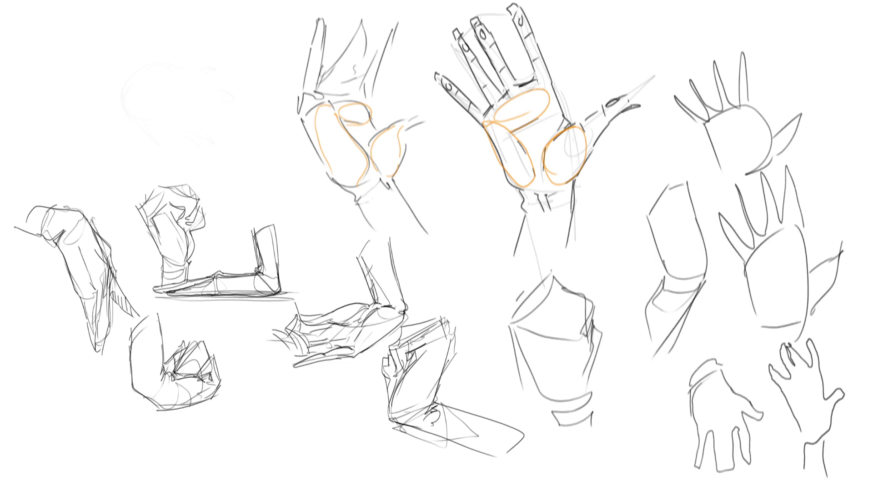
left_click_drag(156, 126, 146, 93)
mouse_move(150, 90)
left_mouse_down()
mouse_move(174, 63)
mouse_move(212, 111)
mouse_move(151, 108)
left_mouse_up()
left_click_drag(151, 106, 210, 124)
left_click_drag(184, 55, 213, 110)
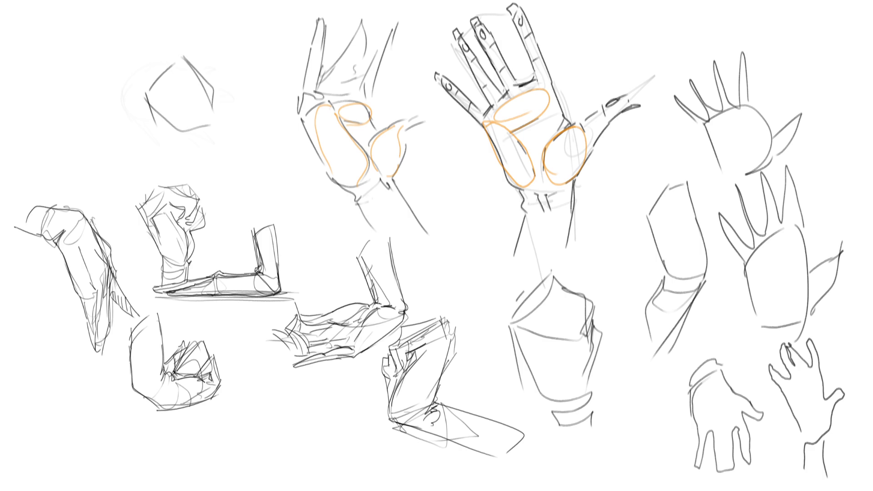
left_click_drag(143, 96, 176, 142)
left_click_drag(157, 114, 194, 135)
mouse_move(205, 71)
left_mouse_down()
mouse_move(211, 93)
mouse_move(201, 132)
left_mouse_up()
left_click_drag(216, 113, 220, 128)
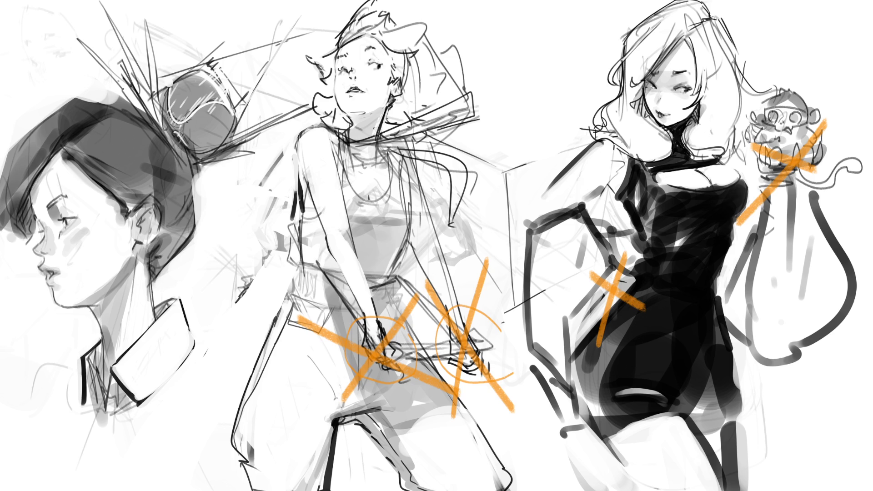
Undo the orange correction crosses and circles, then lighten the middle figure's old hand lines.
key("ctrl+z")
key("ctrl+z")
key("ctrl+z")
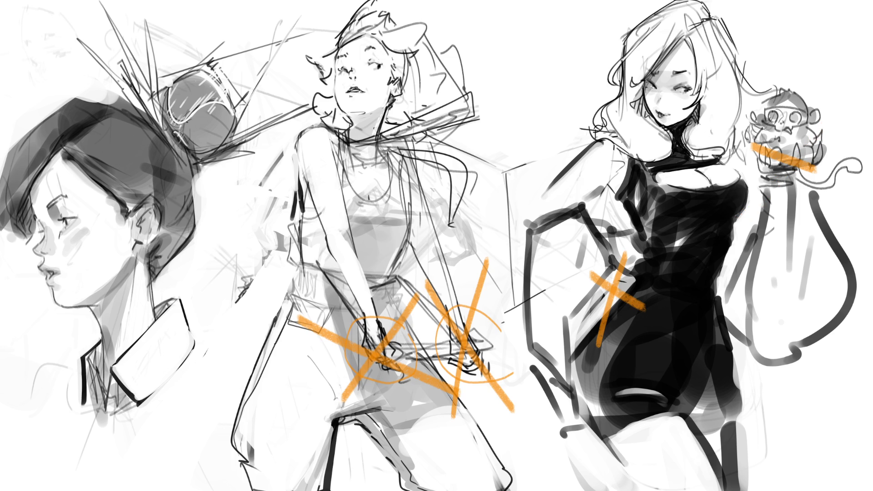
key("ctrl+z")
key("ctrl+z")
key("ctrl+z")
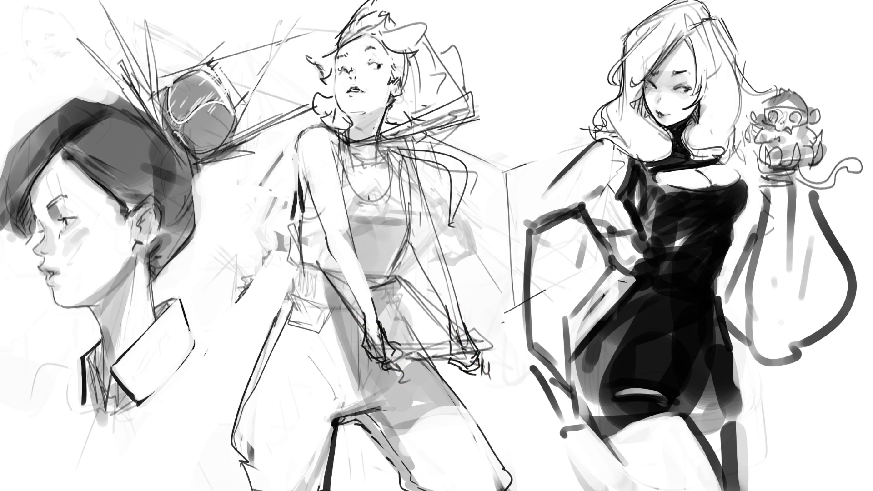
mouse_move(368, 322)
left_mouse_down()
mouse_move(368, 349)
mouse_move(381, 337)
mouse_move(391, 349)
mouse_move(379, 334)
mouse_move(370, 364)
mouse_move(388, 371)
mouse_move(394, 339)
mouse_move(399, 363)
mouse_move(459, 353)
mouse_move(475, 359)
left_mouse_up()
Redraw the middle figure's hands on the board with dark strokes, a bottom edge and diagonal.
left_click_drag(439, 321, 446, 331)
left_click_drag(453, 334, 458, 341)
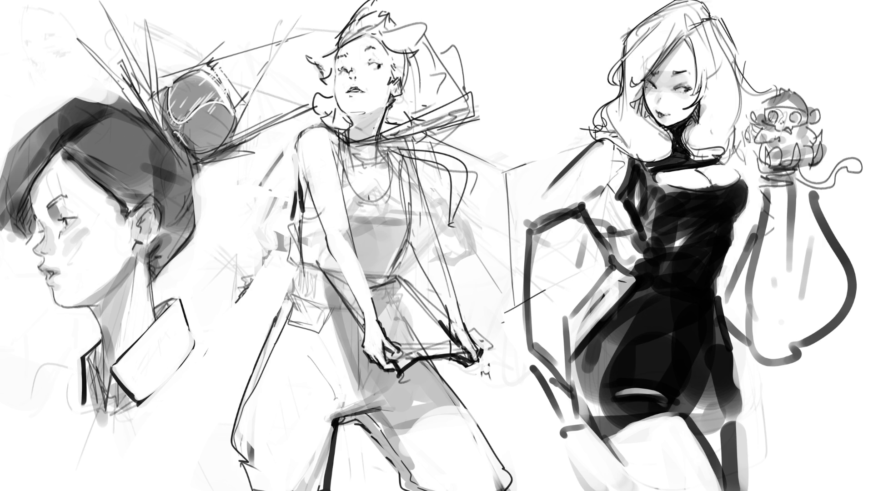
left_click_drag(382, 367, 392, 364)
left_click_drag(409, 239, 445, 306)
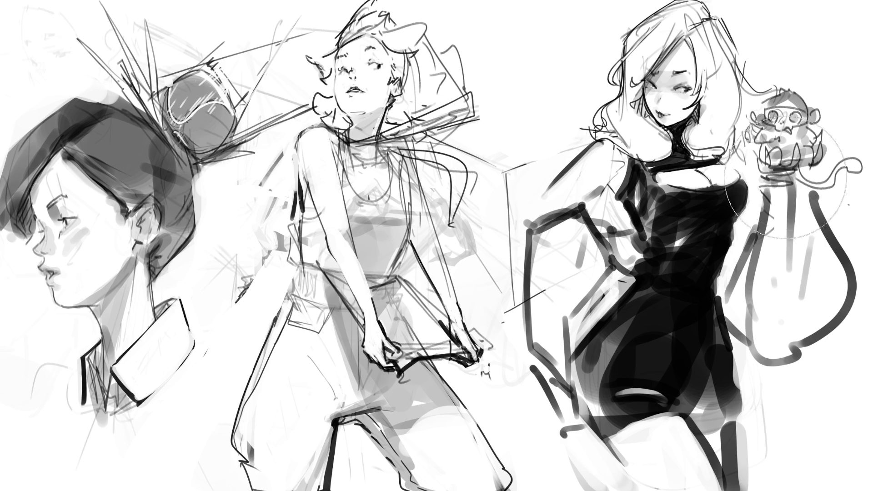
Fade the monkey, hand and arm, comparing before and after with undo and redo.
mouse_move(812, 127)
left_mouse_down()
mouse_move(799, 132)
mouse_move(803, 152)
mouse_move(750, 245)
left_mouse_up()
key("ctrl+z")
key("ctrl+shift+z")
key("ctrl+z")
key("ctrl+shift+z")
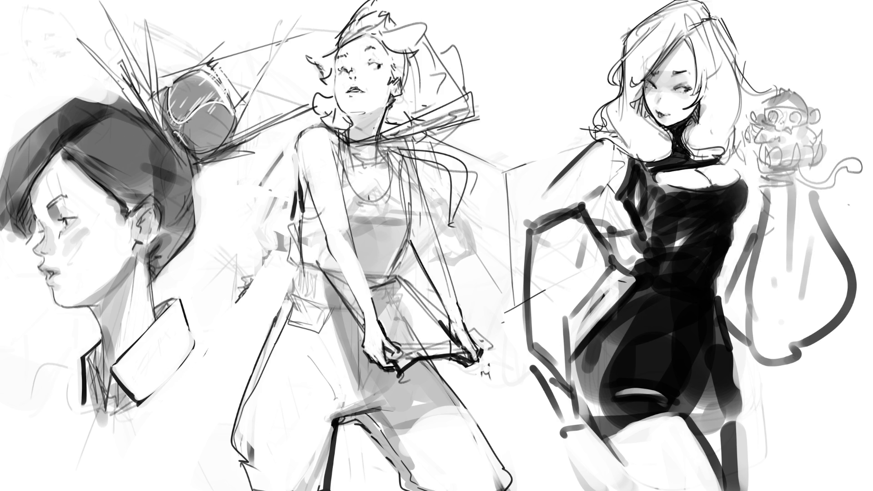
Draw the wrist cuff below the monkey and outline the wrist's left edge.
left_click_drag(765, 175, 791, 182)
left_click_drag(767, 181, 788, 189)
left_click_drag(784, 188, 785, 198)
mouse_move(760, 151)
left_mouse_down()
mouse_move(764, 169)
mouse_move(763, 151)
left_mouse_up()
mouse_move(762, 150)
left_mouse_down()
mouse_move(768, 176)
mouse_move(781, 168)
left_mouse_up()
Redraw the bent fingers of the hand holding the monkey and the monkey's hands.
mouse_move(780, 142)
left_mouse_down()
mouse_move(784, 168)
mouse_move(773, 163)
mouse_move(796, 166)
mouse_move(794, 173)
left_mouse_up()
key("ctrl+z")
key("ctrl+z")
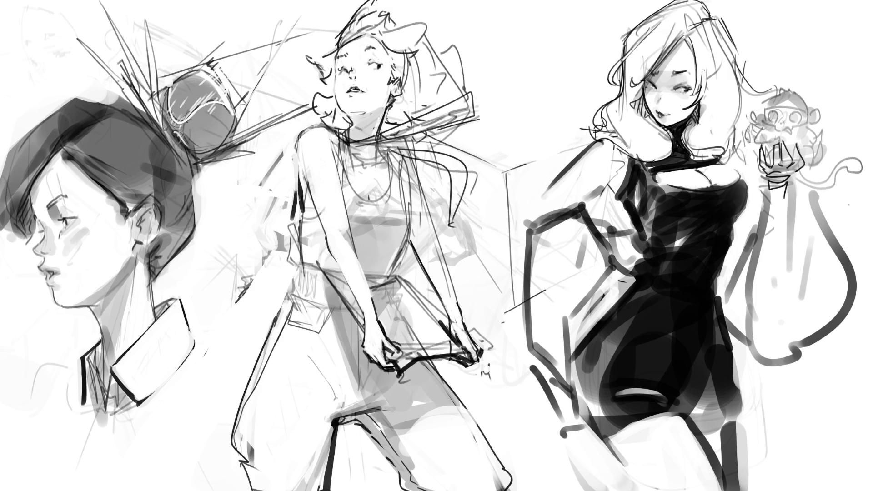
key("ctrl+z")
key("ctrl+z")
mouse_move(798, 152)
left_mouse_down()
mouse_move(794, 166)
mouse_move(805, 171)
mouse_move(812, 156)
left_mouse_up()
key("ctrl+z")
key("ctrl+z")
mouse_move(814, 155)
left_mouse_down()
mouse_move(804, 168)
mouse_move(818, 157)
left_mouse_up()
mouse_move(765, 148)
left_mouse_down()
mouse_move(773, 182)
mouse_move(801, 185)
left_mouse_up()
mouse_move(782, 134)
left_mouse_down()
mouse_move(771, 141)
mouse_move(755, 126)
mouse_move(770, 142)
left_mouse_up()
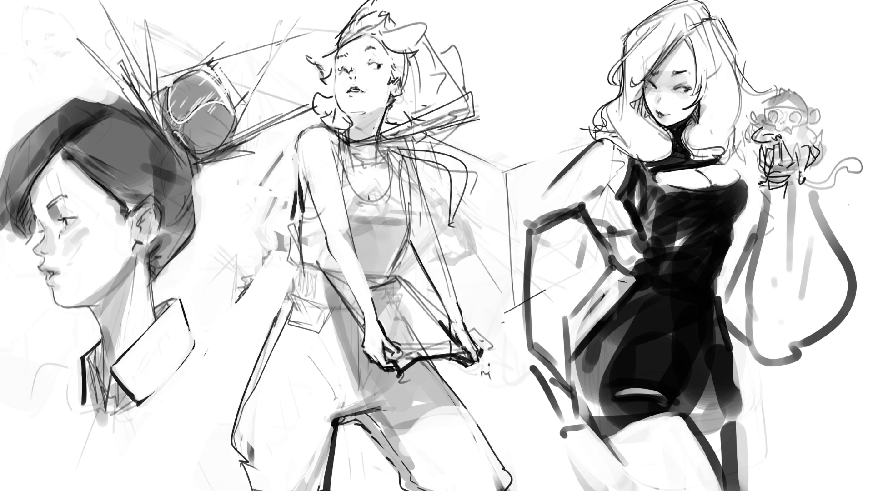
mouse_move(812, 139)
left_mouse_down()
mouse_move(805, 146)
mouse_move(816, 141)
mouse_move(775, 130)
mouse_move(766, 117)
mouse_move(801, 117)
mouse_move(773, 123)
mouse_move(761, 112)
mouse_move(810, 108)
mouse_move(792, 128)
mouse_move(817, 109)
mouse_move(808, 124)
left_mouse_up()
key("ctrl+z")
key("ctrl+z")
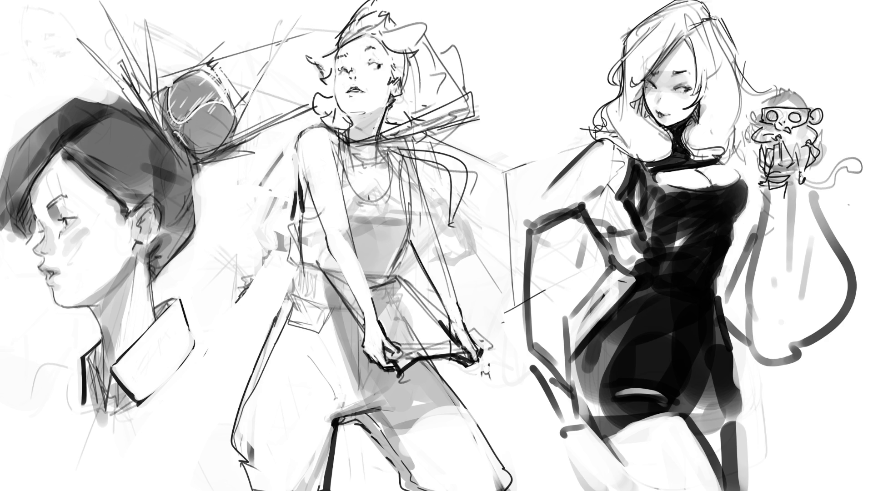
Ink the monkey's ear and head outline, curling tail and lines under its feet.
mouse_move(759, 107)
left_mouse_down()
mouse_move(750, 121)
mouse_move(775, 90)
mouse_move(808, 106)
left_mouse_up()
mouse_move(809, 168)
left_mouse_down()
mouse_move(807, 180)
mouse_move(831, 189)
mouse_move(856, 166)
mouse_move(832, 184)
left_mouse_up()
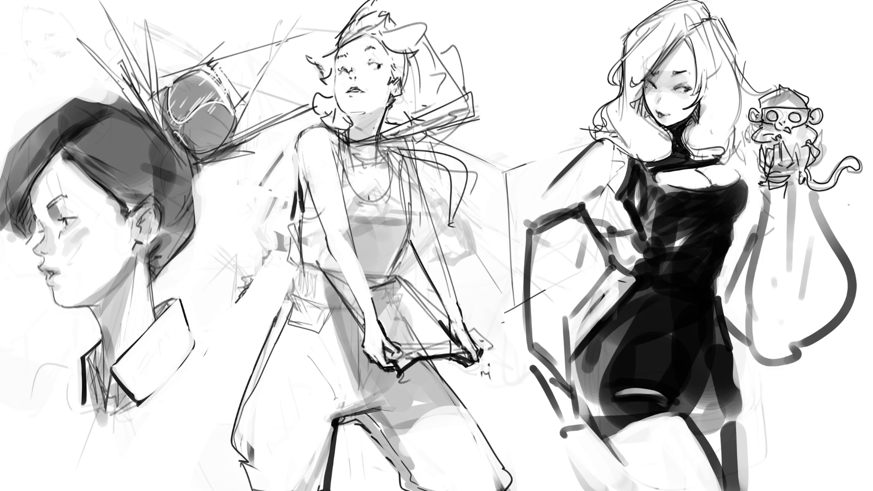
mouse_move(768, 181)
left_mouse_down()
mouse_move(790, 184)
mouse_move(774, 198)
mouse_move(815, 285)
mouse_move(765, 192)
mouse_move(725, 309)
mouse_move(757, 383)
left_mouse_up()
Outline the raised arm holding the monkey with inner, outer and side contours.
left_click_drag(758, 217, 818, 351)
left_click_drag(800, 251, 827, 312)
mouse_move(795, 187)
left_mouse_down()
mouse_move(869, 294)
mouse_move(837, 322)
left_mouse_up()
left_click_drag(848, 249, 828, 283)
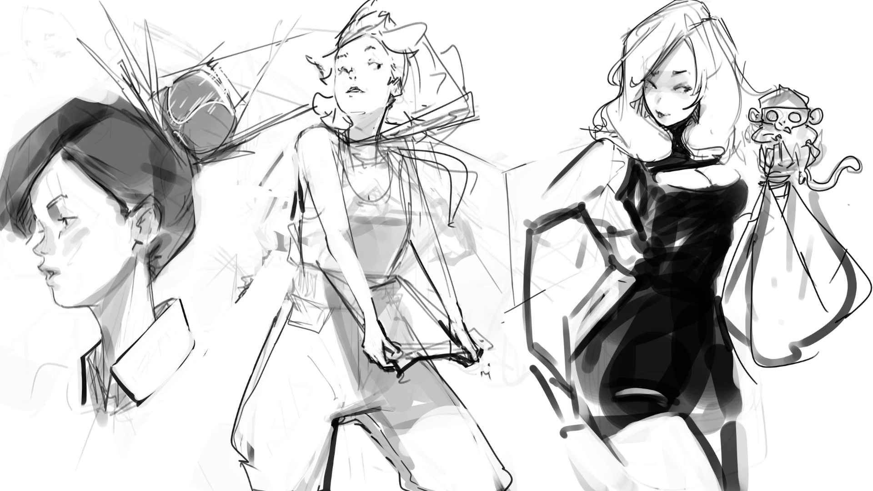
left_click_drag(743, 216, 729, 250)
Paint a light white hand with fingers on the dark dress, removing a stray dark stroke.
mouse_move(637, 285)
left_mouse_down()
mouse_move(649, 294)
mouse_move(643, 273)
mouse_move(649, 293)
mouse_move(623, 298)
left_mouse_up()
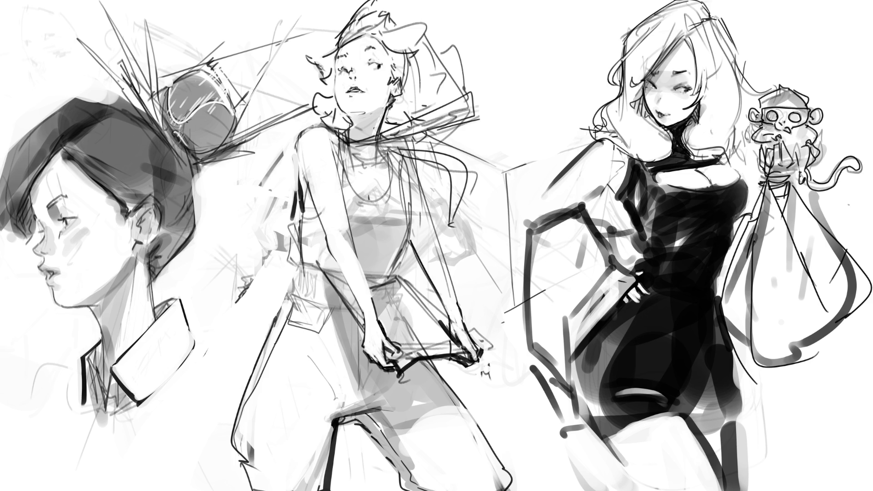
left_click_drag(649, 285, 635, 300)
key("ctrl+z")
mouse_move(625, 300)
left_mouse_down()
mouse_move(621, 308)
mouse_move(631, 304)
mouse_move(623, 296)
mouse_move(638, 303)
mouse_move(630, 307)
mouse_move(646, 297)
left_mouse_up()
left_click_drag(634, 266, 643, 274)
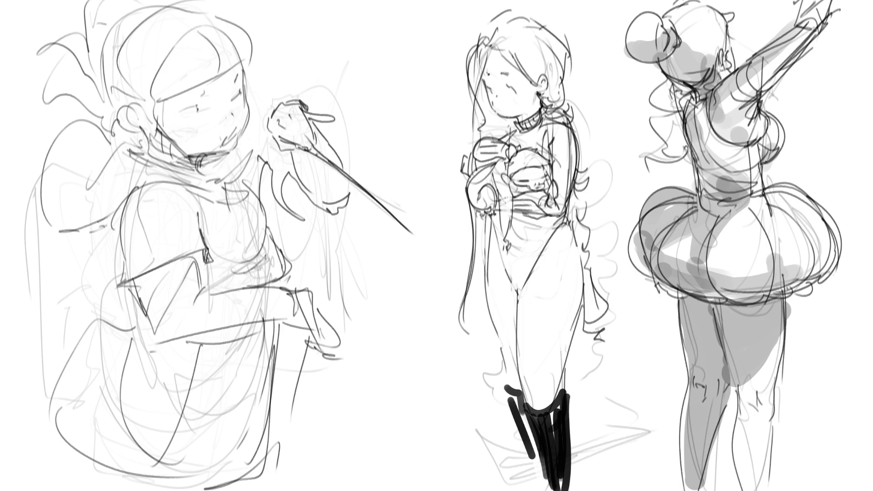
Outline the bow on the middle figure's chest after discarding a hook stroke.
mouse_move(517, 146)
left_mouse_down()
mouse_move(525, 149)
mouse_move(513, 148)
mouse_move(503, 157)
mouse_move(510, 162)
left_mouse_up()
key("ctrl+z")
key("ctrl+z")
key("ctrl+z")
mouse_move(508, 145)
left_mouse_down()
mouse_move(500, 160)
mouse_move(496, 154)
left_mouse_up()
Redraw the raised hand's fingers around the sword hilt and the sword line below it.
mouse_move(272, 125)
left_mouse_down()
mouse_move(266, 135)
mouse_move(269, 117)
mouse_move(297, 101)
left_mouse_up()
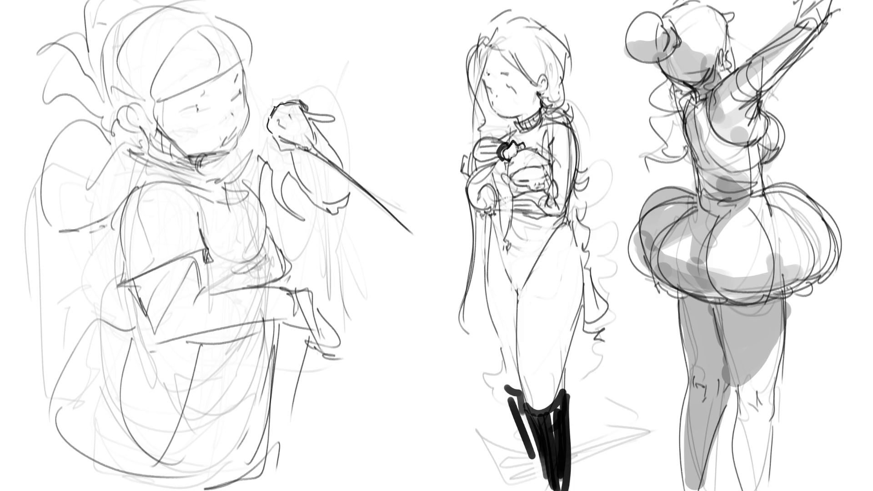
key("ctrl+z")
key("ctrl+z")
mouse_move(280, 128)
left_mouse_down()
mouse_move(308, 149)
mouse_move(292, 135)
left_mouse_up()
key("ctrl+z")
mouse_move(301, 114)
left_mouse_down()
mouse_move(310, 141)
mouse_move(298, 132)
left_mouse_up()
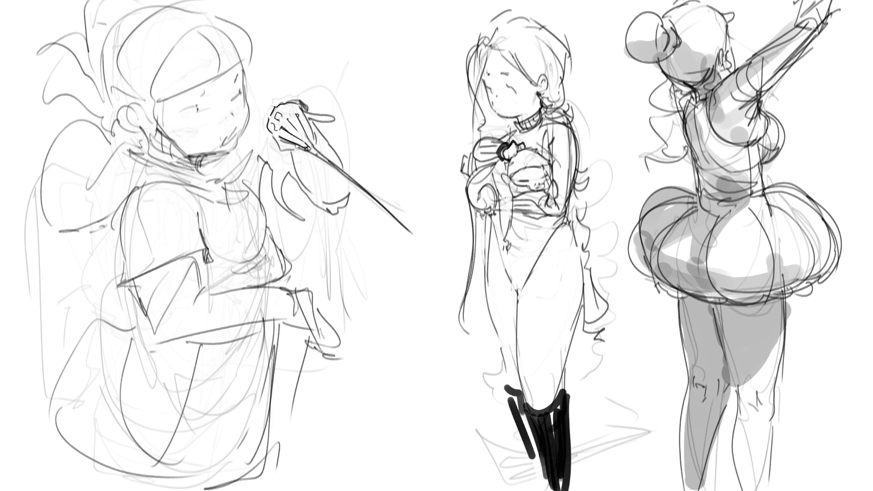
left_click_drag(298, 115, 321, 119)
key("ctrl+z")
left_click_drag(296, 113, 312, 143)
left_click_drag(283, 107, 297, 152)
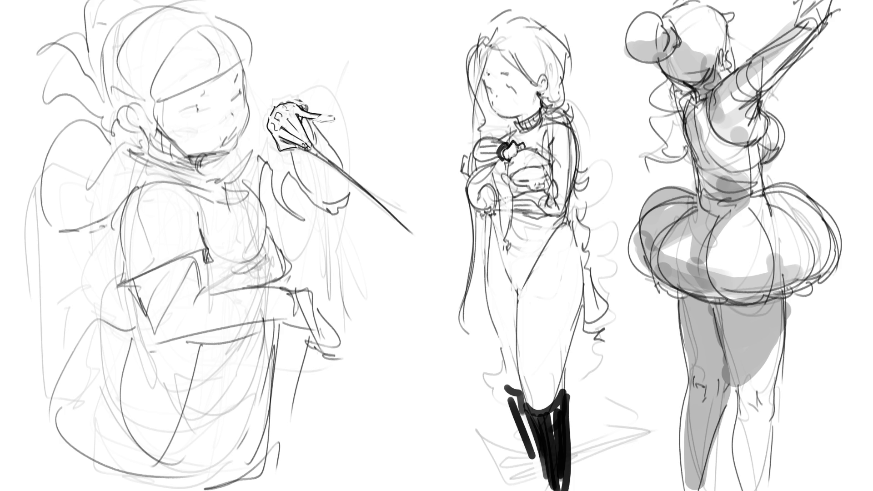
mouse_move(305, 118)
left_mouse_down()
mouse_move(339, 160)
mouse_move(318, 201)
left_mouse_up()
left_click_drag(295, 152, 319, 202)
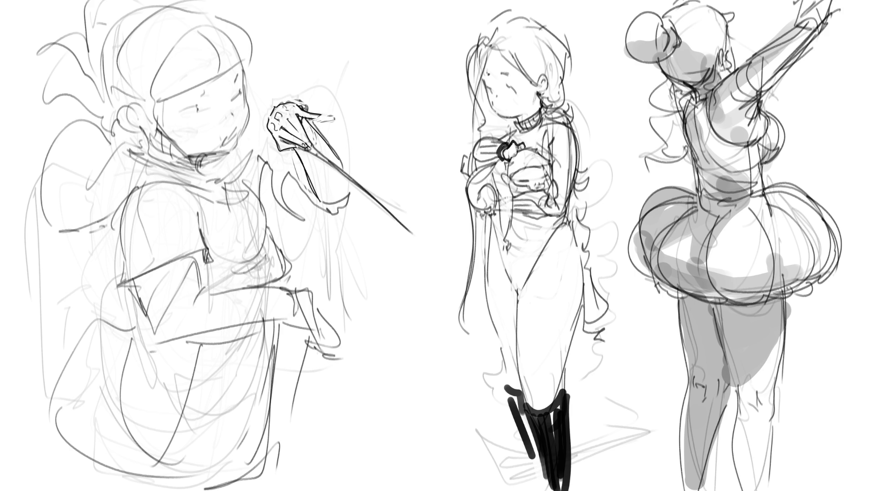
Hatch the sleeve under the raised hand, redraw the hilt's top edge, and start fading the lower hand.
left_click_drag(305, 123, 313, 138)
mouse_move(308, 128)
left_mouse_down()
mouse_move(308, 166)
mouse_move(319, 149)
left_mouse_up()
left_click_drag(309, 153, 315, 175)
mouse_move(318, 138)
left_mouse_down()
mouse_move(323, 195)
mouse_move(331, 161)
left_mouse_up()
left_click_drag(316, 165, 326, 203)
left_click_drag(320, 169, 332, 206)
left_click_drag(331, 180, 337, 204)
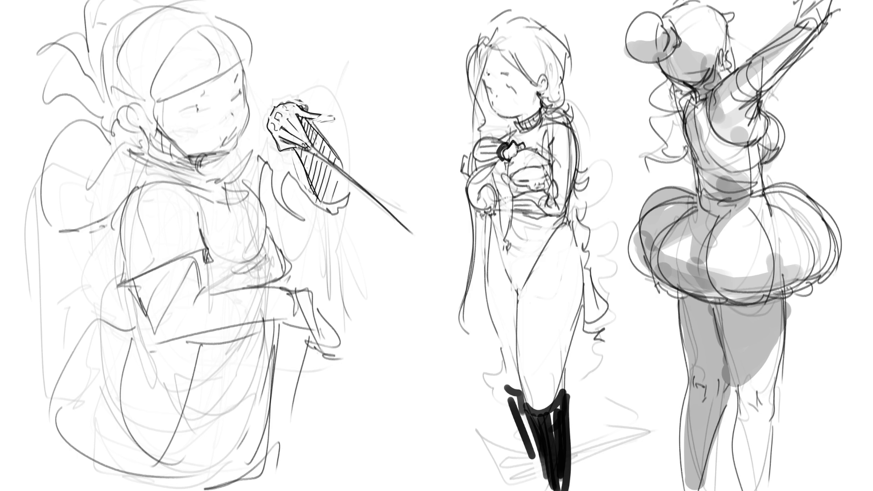
left_click_drag(274, 109, 296, 99)
left_click_drag(284, 327, 308, 321)
Fade the rough lines around the lower hand and draw the forearm's long lower edge.
mouse_move(301, 291)
left_mouse_down()
mouse_move(320, 354)
mouse_move(338, 359)
left_mouse_up()
left_click_drag(339, 320, 328, 346)
mouse_move(300, 314)
left_mouse_down()
mouse_move(287, 291)
mouse_move(245, 298)
mouse_move(248, 319)
mouse_move(299, 289)
left_mouse_up()
key("ctrl+z")
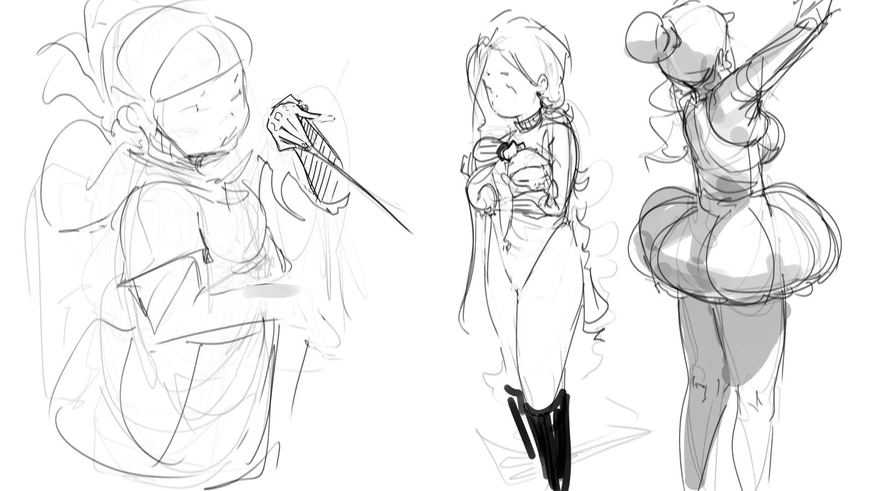
mouse_move(169, 338)
left_mouse_down()
mouse_move(289, 289)
mouse_move(175, 334)
left_mouse_up()
left_click_drag(270, 300, 168, 339)
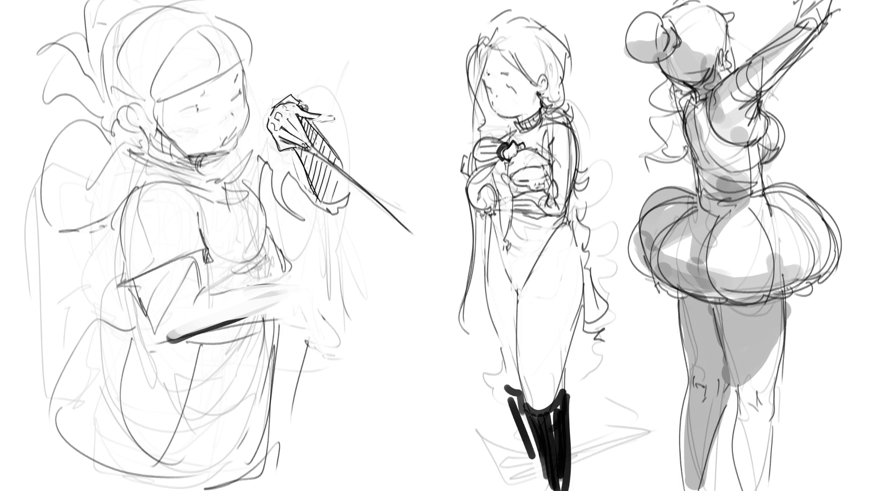
Redraw the arm's top curve, the fingers gripping the cane and the forearm's top edge, then fade the figure's rough lines.
mouse_move(281, 283)
left_mouse_down()
mouse_move(303, 291)
mouse_move(293, 312)
mouse_move(339, 344)
mouse_move(311, 339)
mouse_move(305, 346)
mouse_move(300, 332)
mouse_move(304, 345)
left_mouse_up()
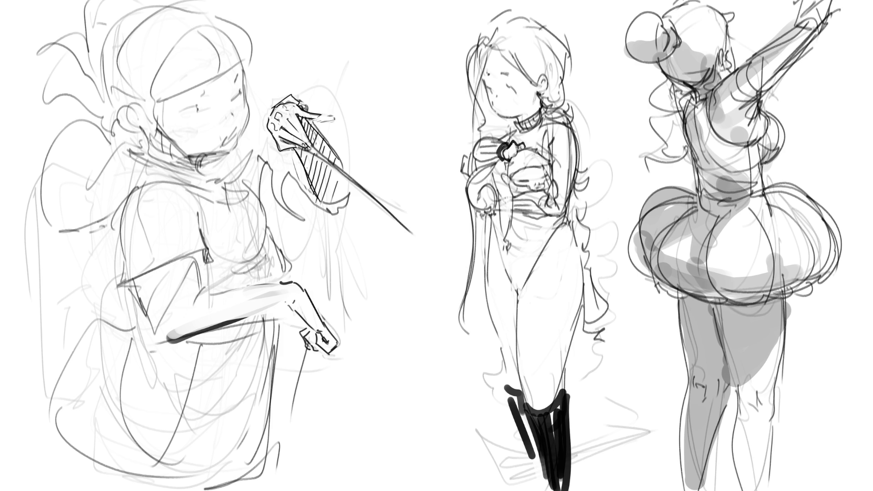
key("ctrl+z")
key("ctrl+z")
key("ctrl+z")
key("ctrl+z")
key("ctrl+z")
mouse_move(326, 329)
left_mouse_down()
mouse_move(310, 347)
mouse_move(298, 340)
mouse_move(311, 331)
mouse_move(293, 336)
mouse_move(298, 470)
left_mouse_up()
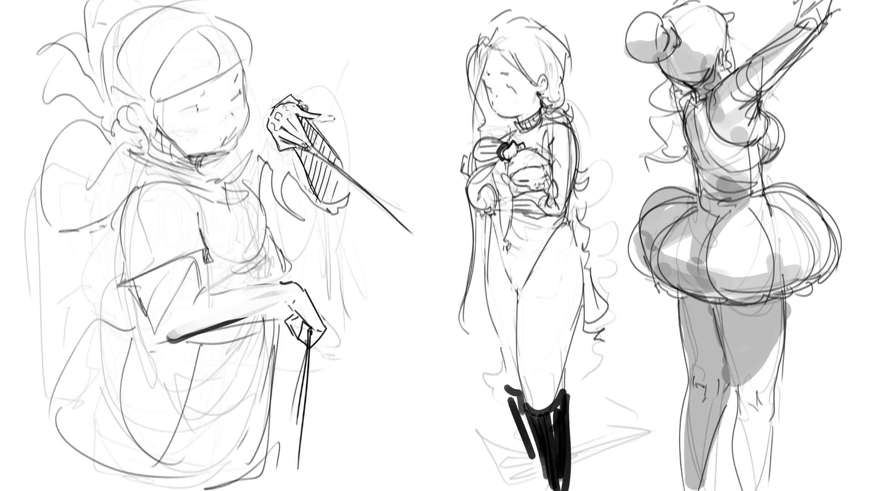
mouse_move(289, 325)
left_mouse_down()
mouse_move(283, 334)
mouse_move(285, 320)
left_mouse_up()
mouse_move(252, 314)
left_mouse_down()
mouse_move(296, 293)
mouse_move(233, 290)
mouse_move(295, 284)
mouse_move(306, 322)
left_mouse_up()
key("ctrl+z")
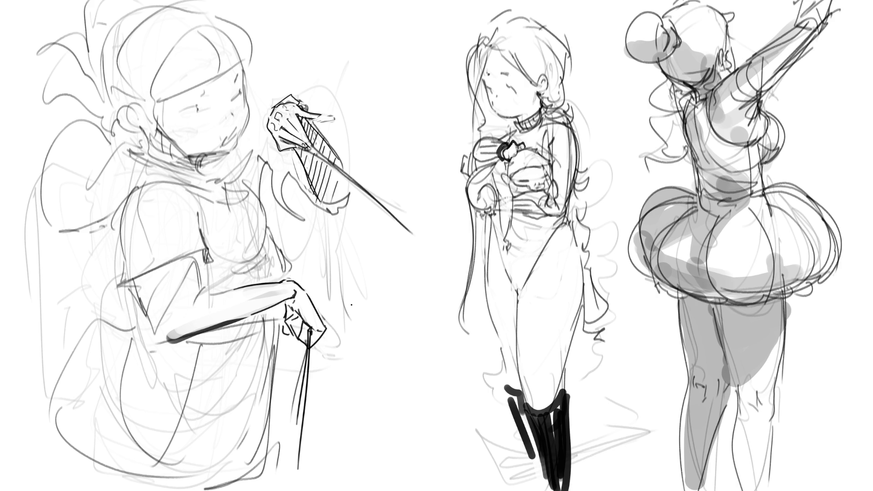
mouse_move(100, 118)
left_mouse_down()
mouse_move(113, 100)
mouse_move(214, 91)
mouse_move(91, 45)
mouse_move(204, 345)
mouse_move(228, 443)
mouse_move(259, 473)
left_mouse_up()
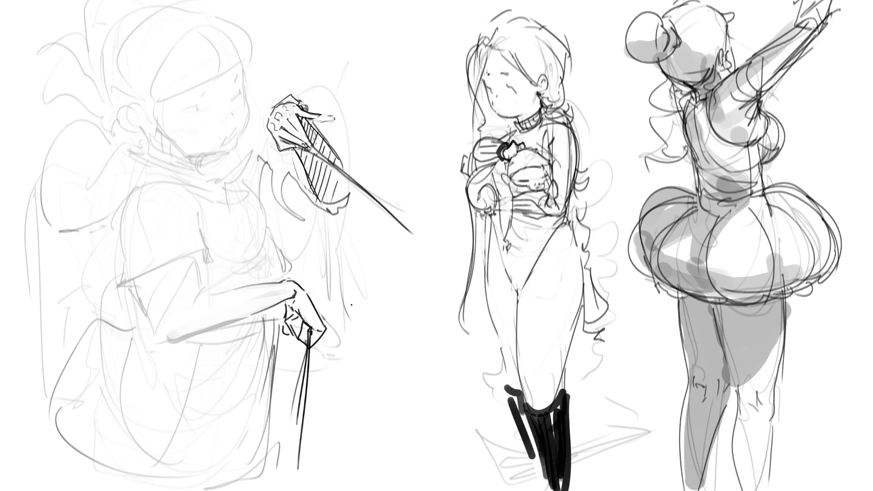
Ink the eye line and both face contours, redoing the left cheek line several times.
left_click_drag(183, 109, 199, 108)
left_click_drag(200, 91, 205, 94)
mouse_move(241, 62)
left_mouse_down()
mouse_move(248, 115)
mouse_move(236, 141)
mouse_move(187, 160)
left_mouse_up()
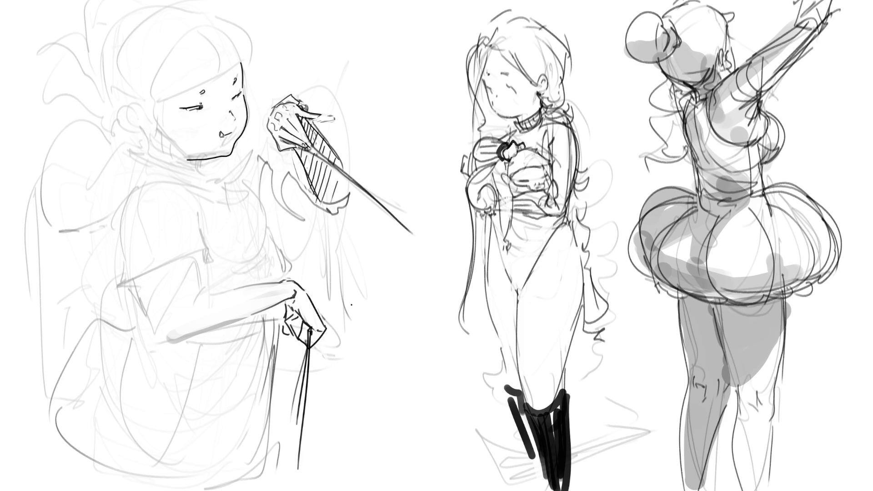
mouse_move(153, 94)
left_mouse_down()
mouse_move(161, 134)
mouse_move(187, 154)
left_mouse_up()
key("ctrl+z")
left_click_drag(144, 98, 164, 160)
key("ctrl+z")
left_click_drag(147, 97, 183, 199)
key("ctrl+z")
left_click_drag(144, 97, 203, 205)
key("ctrl+z")
key("ctrl+z")
left_click_drag(147, 105, 204, 195)
Draw the bangs, head outline, hair strands, and the ear with its inner detail.
left_click_drag(246, 85, 267, 104)
mouse_move(151, 84)
left_mouse_down()
mouse_move(158, 102)
mouse_move(210, 77)
left_mouse_up()
left_click_drag(179, 28, 145, 79)
mouse_move(191, 42)
left_mouse_down()
mouse_move(208, 81)
mouse_move(242, 64)
left_mouse_up()
mouse_move(184, 24)
left_mouse_down()
mouse_move(232, 17)
mouse_move(256, 65)
left_mouse_up()
left_click_drag(144, 83, 141, 111)
mouse_move(132, 107)
left_mouse_down()
mouse_move(141, 106)
mouse_move(114, 103)
mouse_move(137, 132)
mouse_move(130, 119)
left_mouse_up()
mouse_move(130, 121)
left_mouse_down()
mouse_move(135, 126)
mouse_move(122, 117)
mouse_move(172, 167)
mouse_move(190, 164)
left_mouse_up()
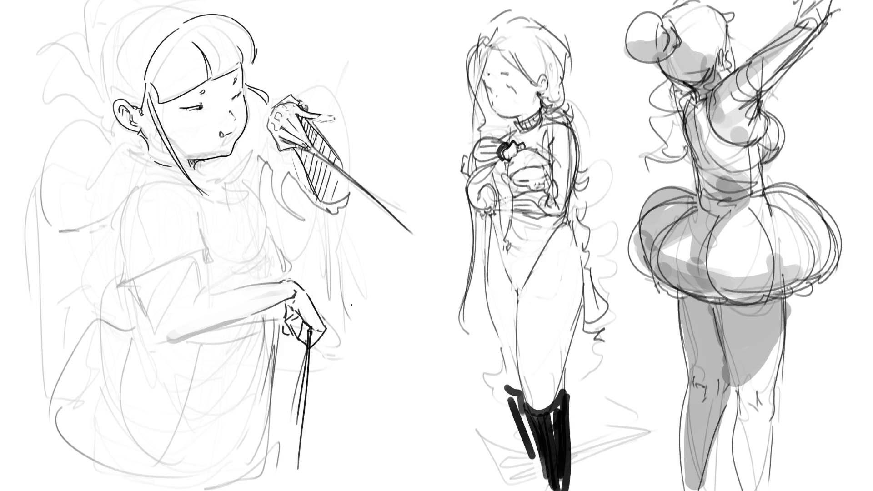
Draw the neck, shoulders and hood collar under the chin, then lasso the raised hand and sword.
mouse_move(135, 152)
left_mouse_down()
mouse_move(161, 166)
mouse_move(118, 140)
mouse_move(97, 175)
left_mouse_up()
mouse_move(96, 121)
left_mouse_down()
mouse_move(114, 143)
mouse_move(24, 170)
mouse_move(96, 231)
mouse_move(160, 178)
mouse_move(195, 190)
left_mouse_up()
mouse_move(167, 165)
left_mouse_down()
mouse_move(214, 185)
mouse_move(227, 212)
left_mouse_up()
mouse_move(209, 178)
left_mouse_down()
mouse_move(237, 209)
mouse_move(244, 156)
mouse_move(246, 176)
mouse_move(207, 173)
left_mouse_up()
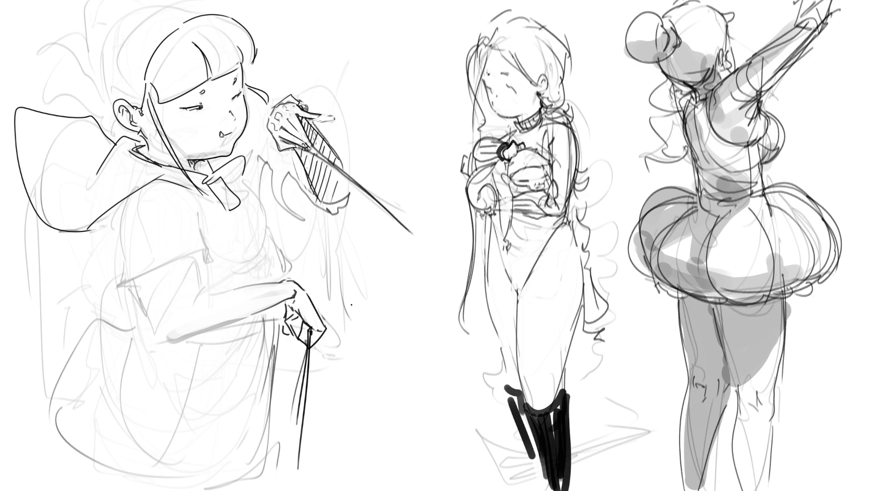
mouse_move(371, 146)
left_mouse_down()
mouse_move(357, 115)
mouse_move(300, 89)
mouse_move(269, 105)
mouse_move(273, 152)
mouse_move(319, 229)
mouse_move(410, 268)
mouse_move(422, 257)
left_mouse_up()
Scale up the raised hand and sword, then transform and redraw the wrist as a clean curve.
key("ctrl+t")
mouse_move(423, 87)
left_mouse_down()
mouse_move(440, 68)
mouse_move(453, 87)
left_mouse_up()
key("Return")
key("ctrl+d")
mouse_move(325, 298)
left_mouse_down()
mouse_move(291, 267)
mouse_move(281, 286)
mouse_move(325, 298)
left_mouse_up()
key("ctrl+t")
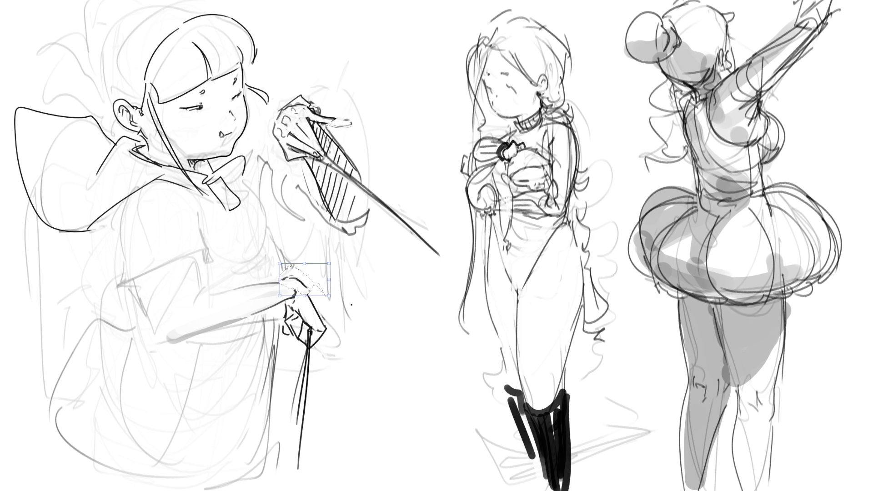
key("Return")
left_click_drag(282, 278, 306, 290)
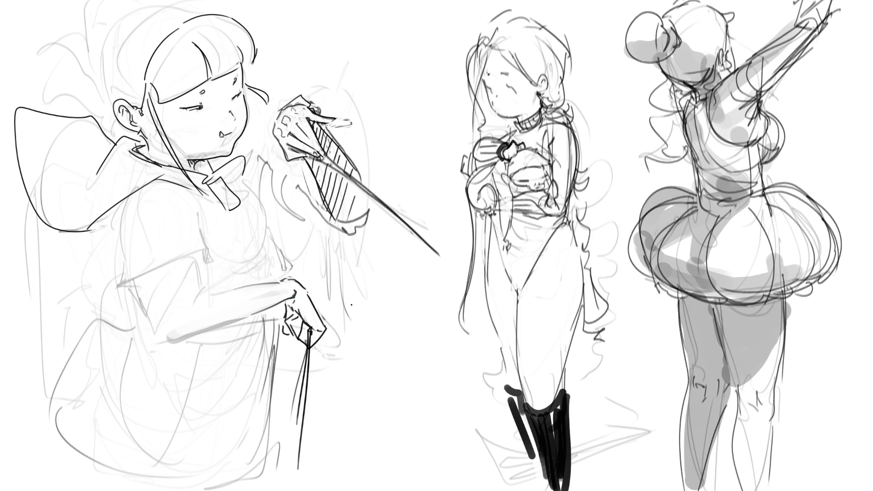
Ink the left figure's torso, upper arm, forearm and raised sleeve underside.
mouse_move(126, 195)
left_mouse_down()
mouse_move(163, 351)
mouse_move(170, 176)
mouse_move(202, 279)
mouse_move(182, 321)
left_mouse_up()
left_click_drag(200, 285, 282, 280)
left_click_drag(182, 344, 289, 295)
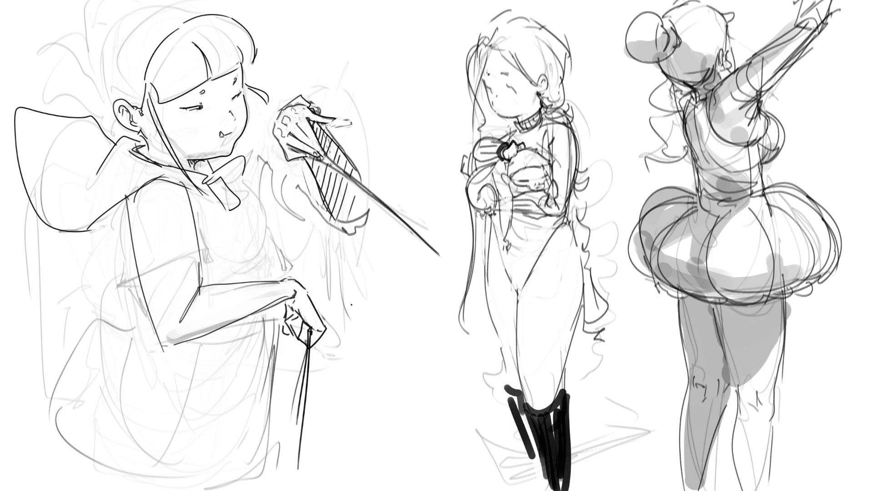
mouse_move(218, 157)
left_mouse_down()
mouse_move(275, 186)
mouse_move(306, 188)
left_mouse_up()
mouse_move(243, 168)
left_mouse_down()
mouse_move(313, 190)
mouse_move(318, 225)
left_mouse_up()
mouse_move(273, 222)
left_mouse_down()
mouse_move(347, 231)
mouse_move(372, 204)
mouse_move(365, 233)
left_mouse_up()
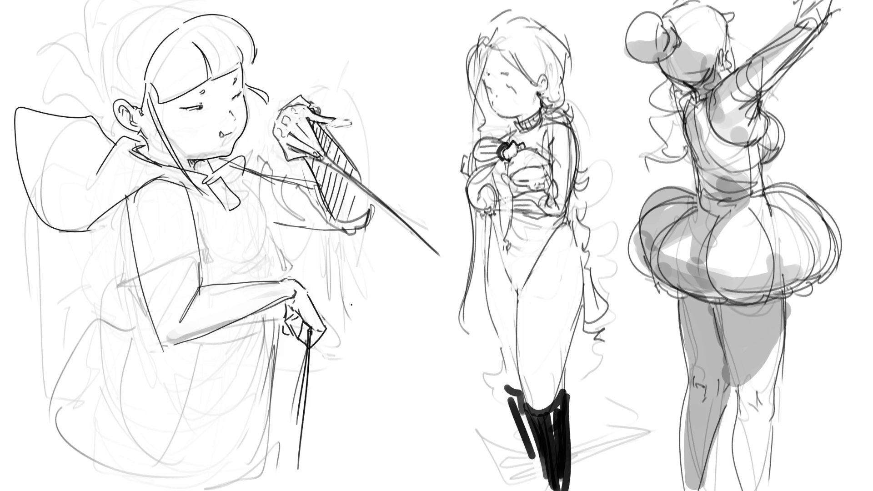
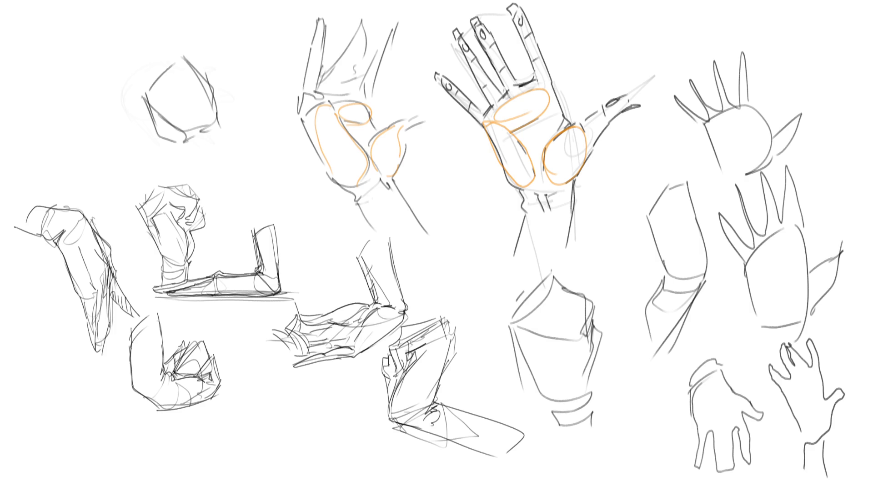
Soften the top-left sketch, block in a tapered hand shape, fade it, and restart the left edge.
mouse_move(150, 132)
left_mouse_down()
mouse_move(195, 72)
mouse_move(214, 136)
left_mouse_up()
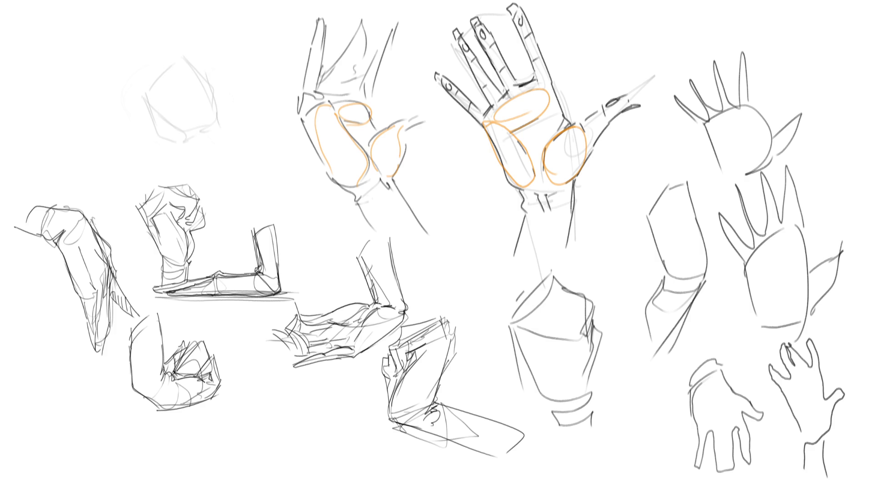
left_click_drag(142, 84, 143, 122)
mouse_move(142, 83)
left_mouse_down()
mouse_move(198, 52)
mouse_move(235, 93)
mouse_move(231, 109)
left_mouse_up()
left_click_drag(125, 84, 200, 51)
mouse_move(157, 109)
left_mouse_down()
mouse_move(245, 193)
mouse_move(204, 110)
left_mouse_up()
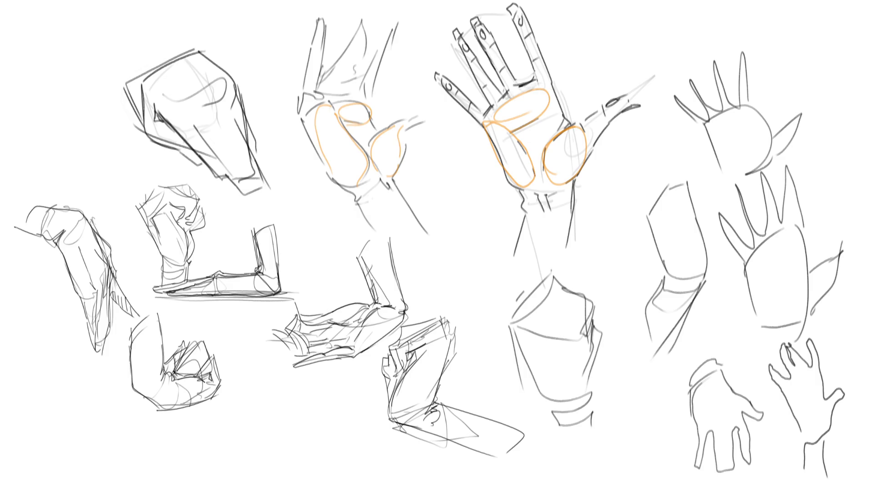
mouse_move(240, 78)
left_mouse_down()
mouse_move(185, 95)
mouse_move(237, 136)
mouse_move(152, 93)
mouse_move(195, 107)
left_mouse_up()
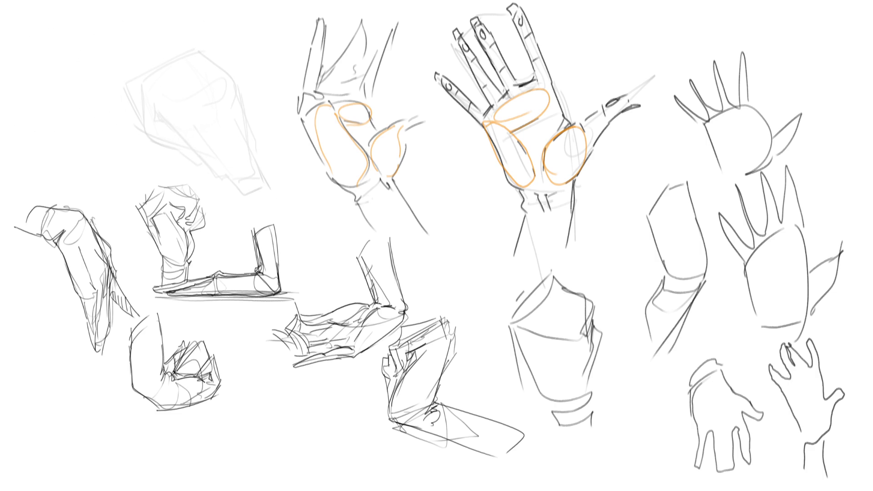
mouse_move(159, 46)
left_mouse_down()
mouse_move(130, 71)
mouse_move(137, 104)
mouse_move(164, 140)
left_mouse_up()
Ink the top-left hand's right, lower-left, bottom and fingertip edges in dark lines.
mouse_move(169, 42)
left_mouse_down()
mouse_move(233, 79)
mouse_move(259, 160)
left_mouse_up()
key("ctrl+z")
left_click_drag(236, 80, 255, 152)
left_click_drag(161, 137, 197, 161)
key("ctrl+z")
left_click_drag(161, 137, 202, 160)
mouse_move(159, 118)
left_mouse_down()
mouse_move(239, 185)
mouse_move(273, 190)
left_mouse_up()
key("ctrl+z")
mouse_move(184, 43)
left_mouse_down()
mouse_move(252, 111)
mouse_move(276, 176)
mouse_move(273, 194)
mouse_move(262, 188)
left_mouse_up()
key("ctrl+z")
key("ctrl+z")
left_click_drag(258, 191, 280, 184)
Add knuckle marks and reinforce the hand's lower-left edge.
left_click_drag(211, 126, 253, 188)
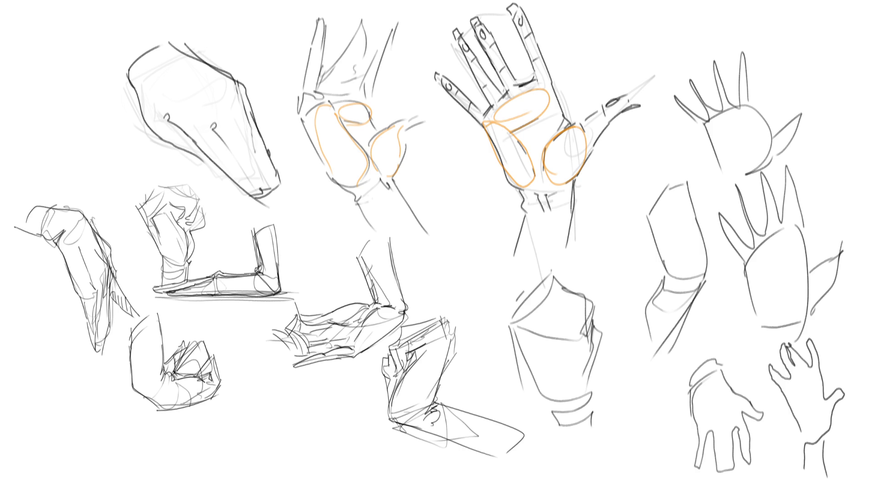
left_click_drag(233, 108, 248, 149)
left_click_drag(173, 143, 199, 158)
mouse_move(185, 94)
left_mouse_down()
mouse_move(192, 101)
mouse_move(214, 88)
left_mouse_up()
key("ctrl+z")
Draw the wrist curve and forearm lines, then fade the right-side hand sketches to light grey.
mouse_move(102, 47)
left_mouse_down()
mouse_move(115, 60)
mouse_move(138, 58)
left_mouse_up()
mouse_move(131, 7)
left_mouse_down()
mouse_move(160, 40)
mouse_move(153, 31)
left_mouse_up()
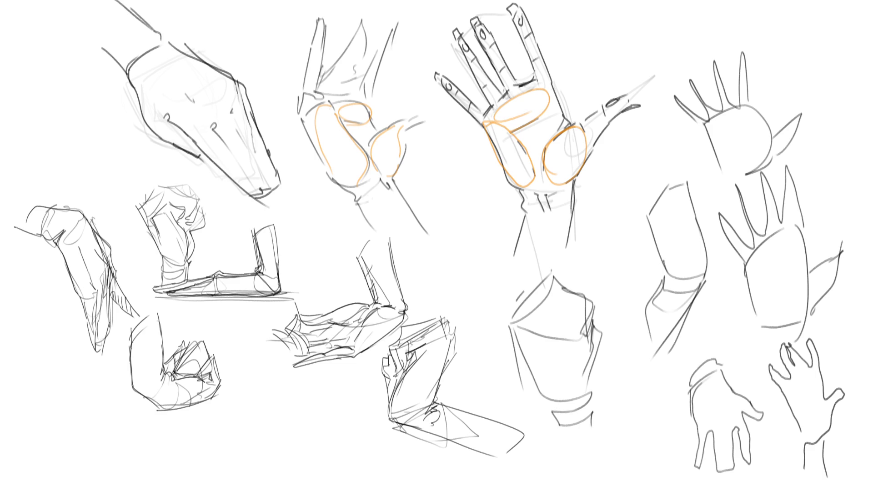
left_click_drag(64, 8, 103, 49)
mouse_move(750, 186)
left_mouse_down()
mouse_move(760, 312)
mouse_move(733, 105)
mouse_move(810, 348)
mouse_move(679, 215)
mouse_move(597, 372)
mouse_move(593, 303)
left_mouse_up()
left_click_drag(702, 353, 816, 448)
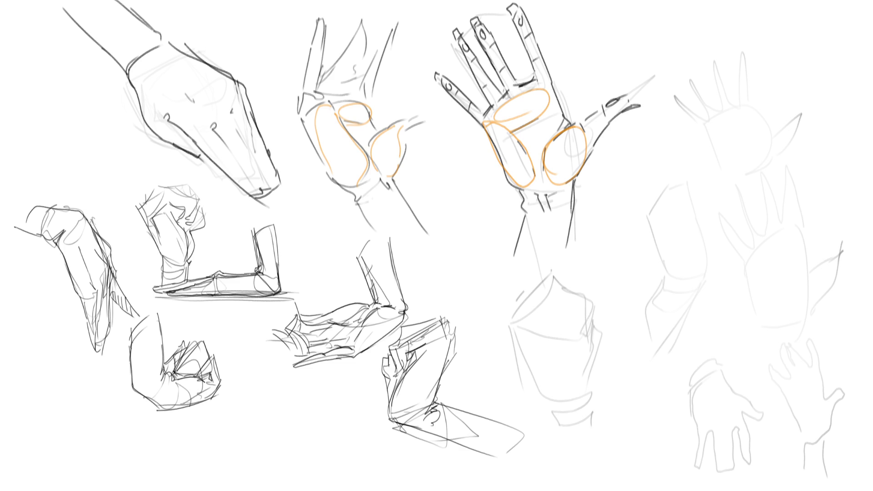
Start a new hand over the faded sketches with finger contours and a fingertip cap.
left_click_drag(638, 195, 667, 267)
left_click_drag(667, 192, 703, 269)
left_click_drag(692, 216, 692, 231)
mouse_move(707, 201)
left_mouse_down()
mouse_move(716, 252)
mouse_move(709, 271)
left_mouse_up()
left_click_drag(673, 204, 687, 203)
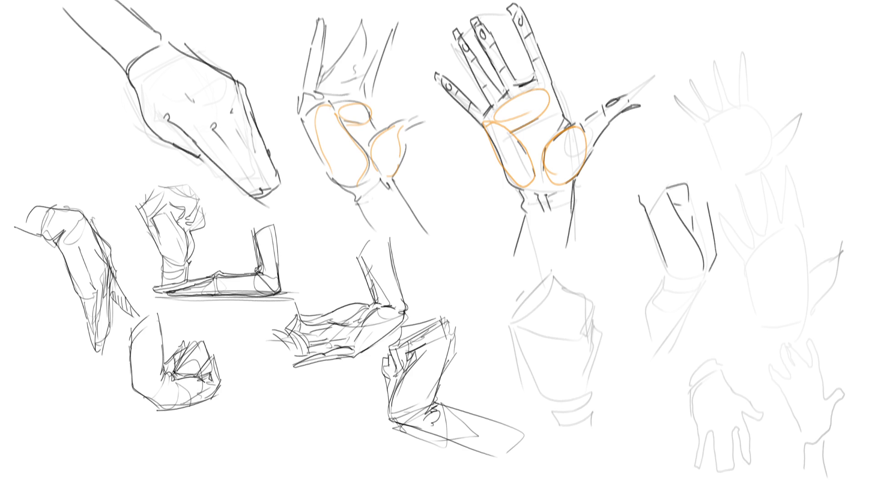
mouse_move(686, 167)
left_mouse_down()
mouse_move(705, 194)
mouse_move(692, 181)
mouse_move(700, 193)
mouse_move(691, 214)
left_mouse_up()
Draw the forearm edge below the wrist and a short tick at the hand's top.
mouse_move(642, 188)
left_mouse_down()
mouse_move(636, 111)
mouse_move(649, 151)
left_mouse_up()
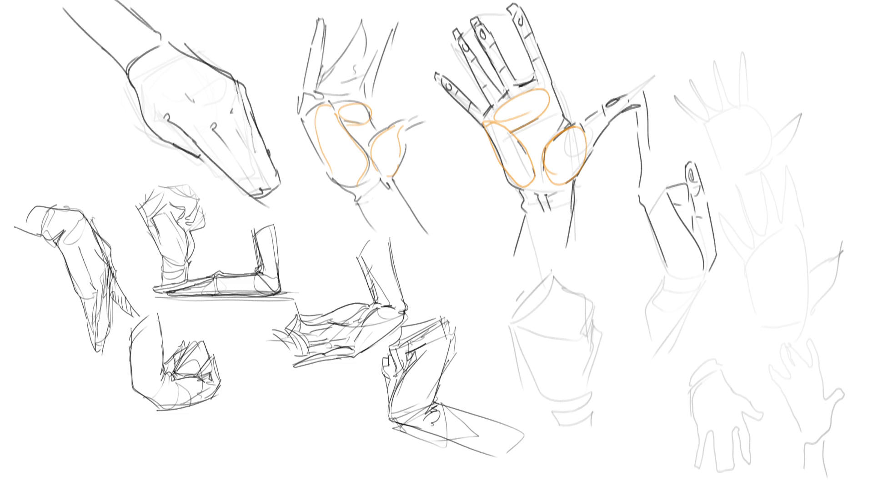
key("ctrl+z")
left_click_drag(643, 112, 660, 180)
left_click_drag(643, 99, 642, 82)
key("ctrl+z")
mouse_move(639, 84)
left_mouse_down()
mouse_move(650, 76)
mouse_move(683, 175)
left_mouse_up()
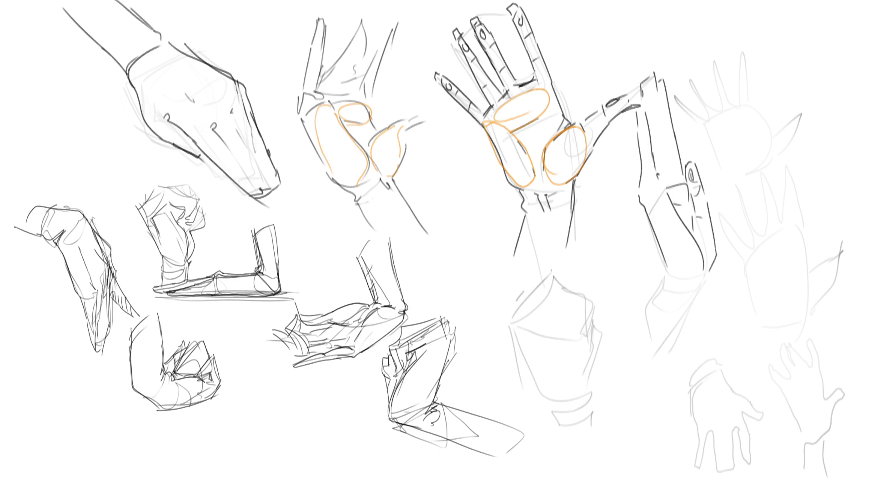
Draw the raised hand's side contours and the forearm's long outer edge and bent inner contour.
key("ctrl+z")
key("ctrl+z")
key("ctrl+z")
mouse_move(641, 96)
left_mouse_down()
mouse_move(651, 83)
mouse_move(676, 154)
left_mouse_up()
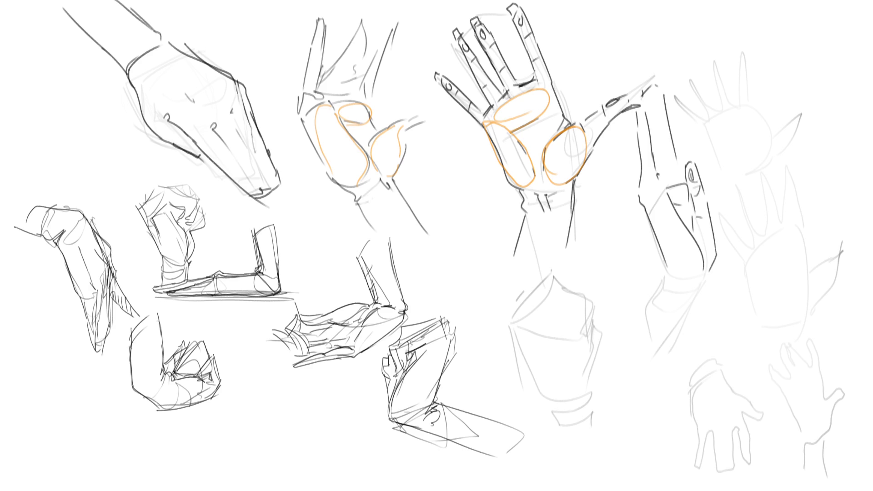
left_click_drag(651, 94, 665, 176)
left_click_drag(658, 92, 678, 148)
left_click_drag(716, 254, 663, 355)
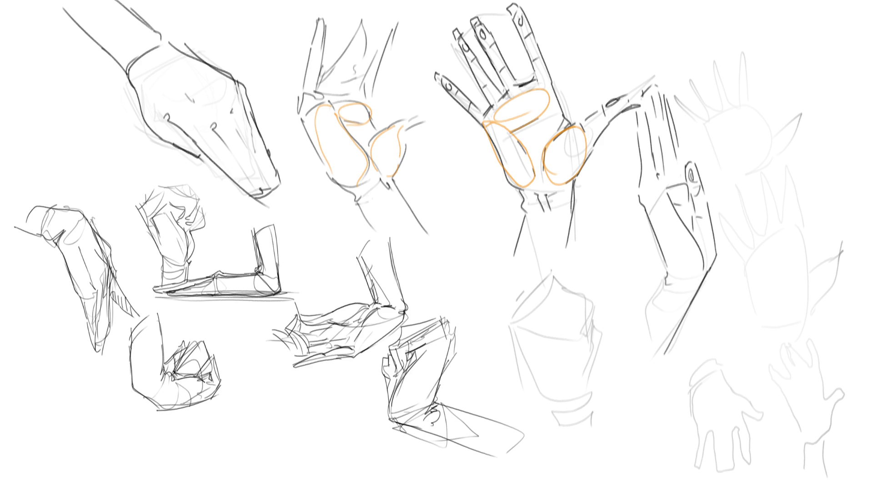
left_click_drag(664, 278, 643, 356)
left_click_drag(701, 281, 662, 354)
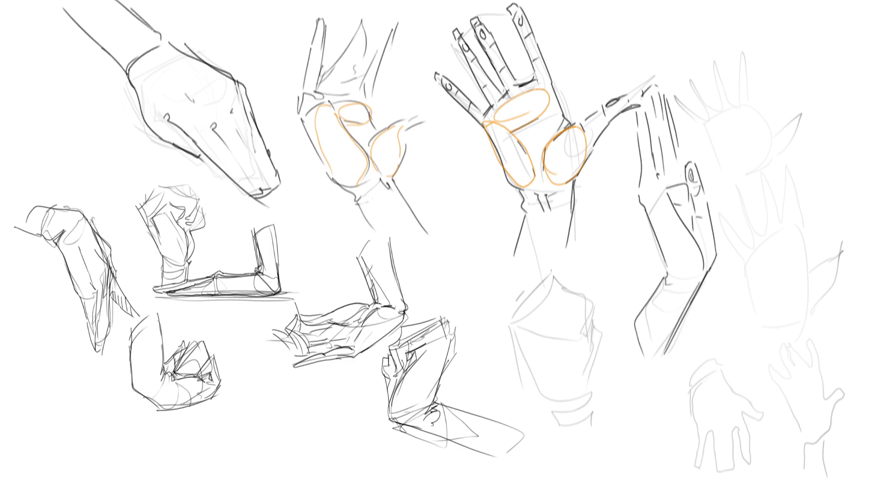
Trace the sleeve's left and right edges darker and redraw its top outline smoothly.
mouse_move(507, 327)
left_mouse_down()
mouse_move(549, 453)
mouse_move(596, 457)
left_mouse_up()
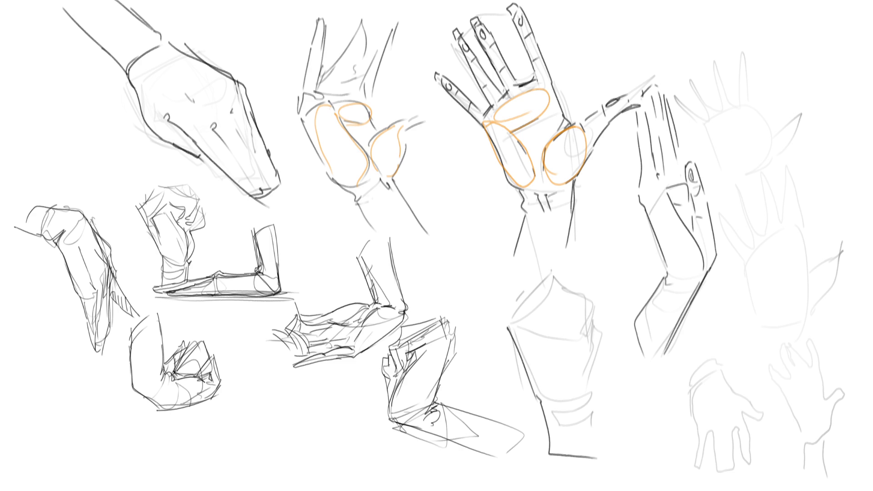
left_click_drag(591, 397, 597, 458)
mouse_move(587, 395)
left_mouse_down()
mouse_move(605, 373)
mouse_move(610, 339)
mouse_move(596, 321)
left_mouse_up()
mouse_move(508, 324)
left_mouse_down()
mouse_move(521, 297)
mouse_move(552, 278)
mouse_move(595, 316)
left_mouse_up()
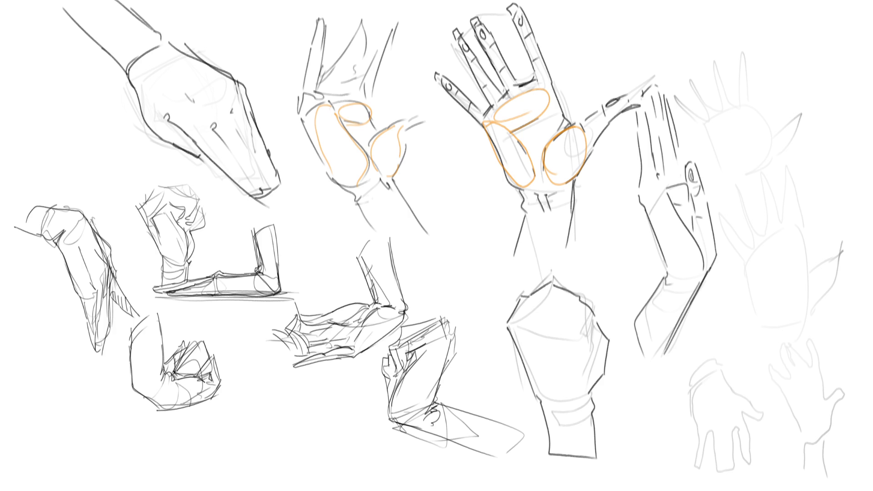
key("ctrl+z")
mouse_move(554, 283)
left_mouse_down()
mouse_move(589, 298)
mouse_move(591, 365)
left_mouse_up()
Add knuckle lines and a knuckle dot along the fist's top.
mouse_move(532, 296)
left_mouse_down()
mouse_move(521, 319)
mouse_move(524, 311)
left_mouse_up()
mouse_move(578, 296)
left_mouse_down()
mouse_move(568, 321)
mouse_move(542, 316)
left_mouse_up()
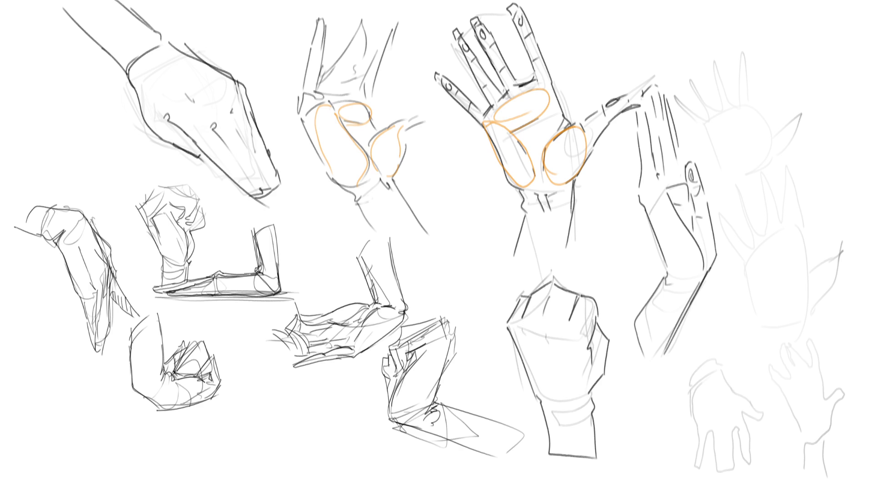
left_click(519, 321)
Draw the fist's top edges and knuckle tops, both forearm edges, and a thumb.
mouse_move(561, 339)
left_mouse_down()
mouse_move(579, 392)
mouse_move(544, 430)
mouse_move(548, 447)
left_mouse_up()
key("ctrl+z")
key("ctrl+z")
left_click_drag(556, 283, 577, 294)
key("ctrl+z")
left_click_drag(551, 283, 529, 305)
key("ctrl+z")
key("ctrl+z")
key("ctrl+z")
left_click_drag(581, 297, 596, 310)
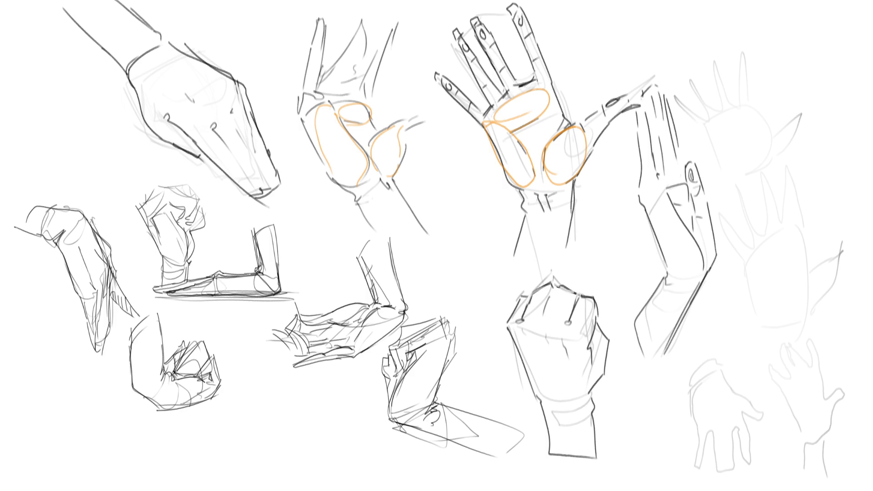
mouse_move(581, 291)
left_mouse_down()
mouse_move(604, 325)
mouse_move(556, 279)
mouse_move(530, 290)
left_mouse_up()
mouse_move(521, 291)
left_mouse_down()
mouse_move(571, 237)
mouse_move(593, 285)
left_mouse_up()
left_click_drag(606, 246, 601, 305)
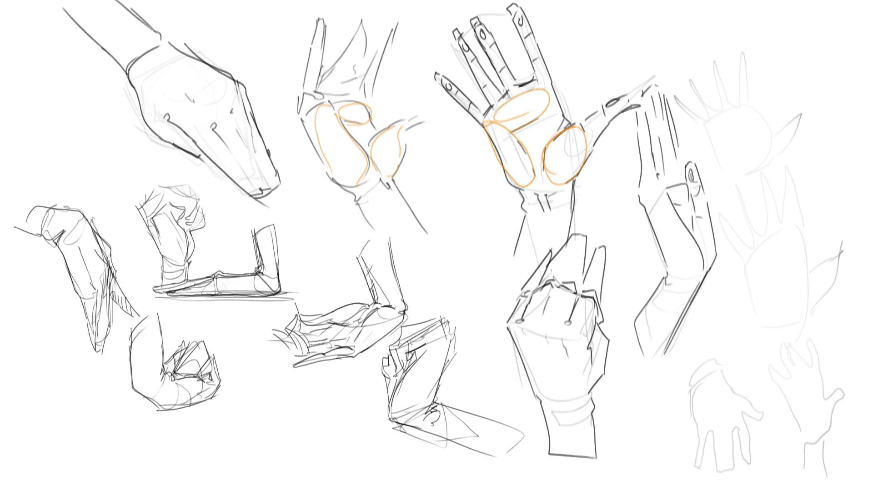
mouse_move(592, 343)
left_mouse_down()
mouse_move(626, 310)
mouse_move(603, 378)
left_mouse_up()
Draw a curved line across the knuckles plus raised finger lines.
mouse_move(511, 321)
left_mouse_down()
mouse_move(550, 301)
mouse_move(582, 335)
left_mouse_up()
key("ctrl+z")
mouse_move(508, 322)
left_mouse_down()
mouse_move(550, 309)
mouse_move(568, 322)
left_mouse_up()
key("ctrl+z")
key("ctrl+z")
mouse_move(506, 324)
left_mouse_down()
mouse_move(540, 319)
mouse_move(586, 339)
left_mouse_up()
mouse_move(522, 299)
left_mouse_down()
mouse_move(559, 281)
mouse_move(606, 300)
left_mouse_up()
left_click_drag(535, 254, 599, 277)
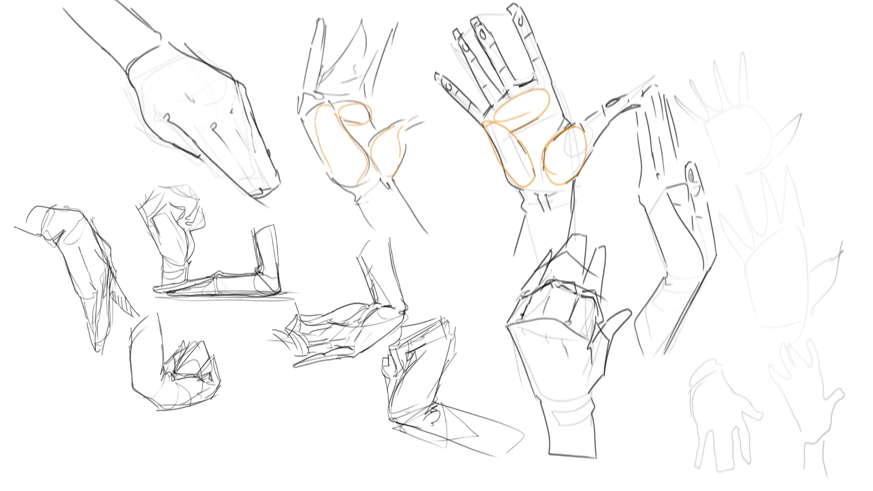
Redraw the fist's left palm edge and add finger lines down the palm.
left_click_drag(506, 329, 546, 420)
key("ctrl+z")
mouse_move(506, 326)
left_mouse_down()
mouse_move(544, 410)
mouse_move(559, 405)
left_mouse_up()
left_click_drag(536, 321, 566, 405)
mouse_move(572, 330)
left_mouse_down()
mouse_move(566, 384)
mouse_move(580, 408)
left_mouse_up()
left_click_drag(598, 376, 591, 414)
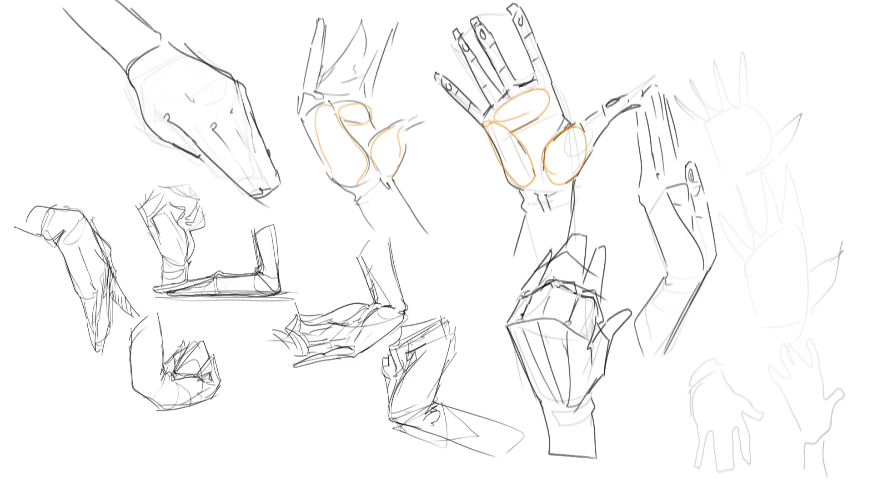
Add thumb-base lines and short wrist marks on the fist's right side.
left_click_drag(593, 386, 595, 419)
key("ctrl+z")
mouse_move(599, 375)
left_mouse_down()
mouse_move(584, 403)
mouse_move(587, 465)
left_mouse_up()
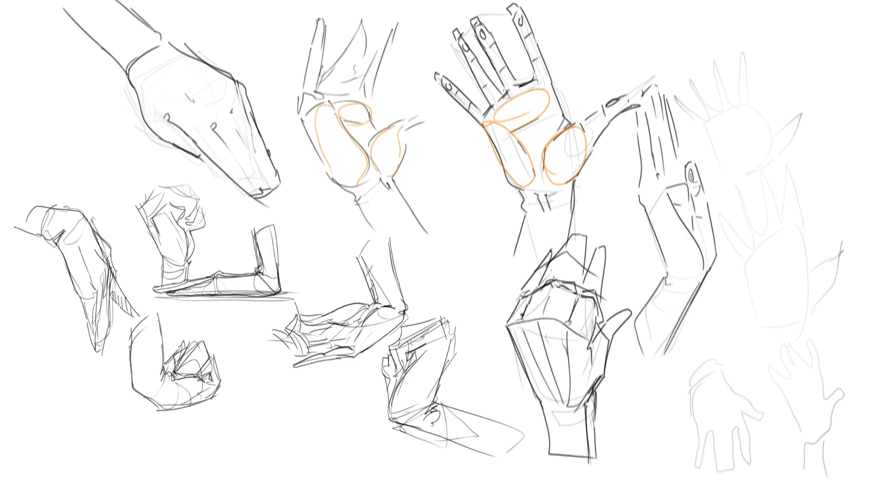
mouse_move(591, 391)
left_mouse_down()
mouse_move(573, 417)
mouse_move(587, 423)
left_mouse_up()
mouse_move(588, 424)
left_mouse_down()
mouse_move(580, 428)
mouse_move(590, 421)
left_mouse_up()
left_click_drag(593, 424, 592, 468)
Redraw the wrist's left edge as a longer line and remove the right-side wrist marks.
left_click_drag(541, 401, 550, 472)
key("ctrl+z")
left_click_drag(541, 403, 556, 476)
key("ctrl+z")
left_click_drag(541, 412, 548, 477)
key("ctrl+z")
left_click_drag(540, 410, 548, 485)
key("ctrl+z")
key("ctrl+z")
key("ctrl+z")
key("ctrl+z")
key("ctrl+z")
key("ctrl+z")
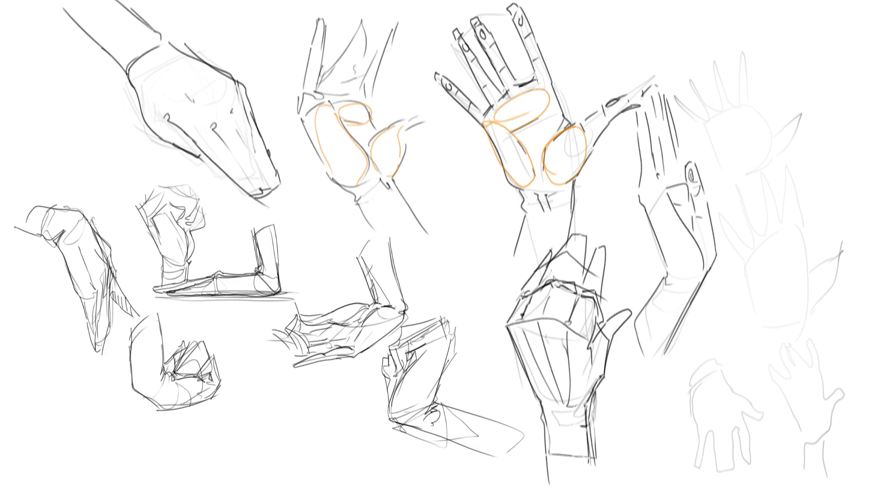
Block in a forearm box at the top right.
mouse_move(691, 29)
left_mouse_down()
mouse_move(704, 59)
mouse_move(722, 57)
mouse_move(703, 5)
left_mouse_up()
left_click_drag(716, 12, 731, 51)
left_click_drag(731, 34, 735, 69)
mouse_move(693, 42)
left_mouse_down()
mouse_move(700, 61)
mouse_move(694, 118)
mouse_move(707, 130)
mouse_move(737, 131)
left_mouse_up()
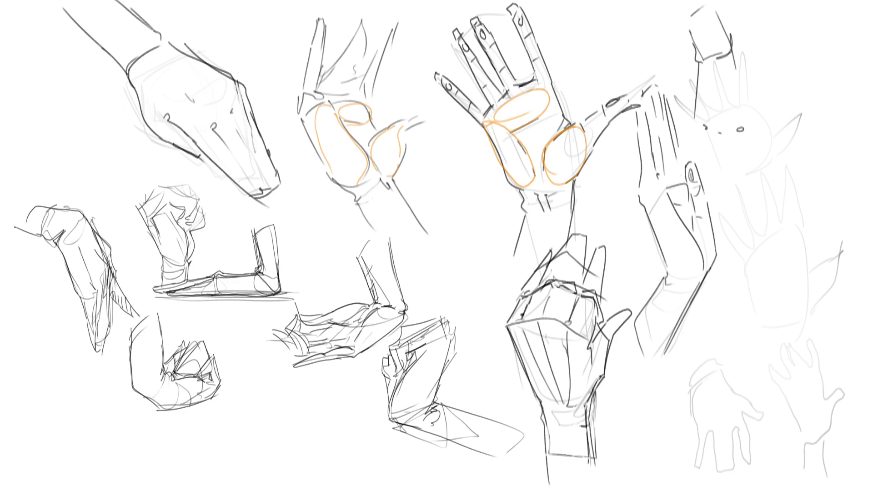
Sketch the hanging hand's right outline and lower curves below the forearm.
left_click_drag(741, 80, 755, 117)
left_click_drag(732, 50, 764, 117)
key("ctrl+z")
mouse_move(732, 55)
left_mouse_down()
mouse_move(754, 92)
mouse_move(762, 140)
left_mouse_up()
left_click_drag(757, 125, 755, 175)
left_click_drag(695, 127, 745, 175)
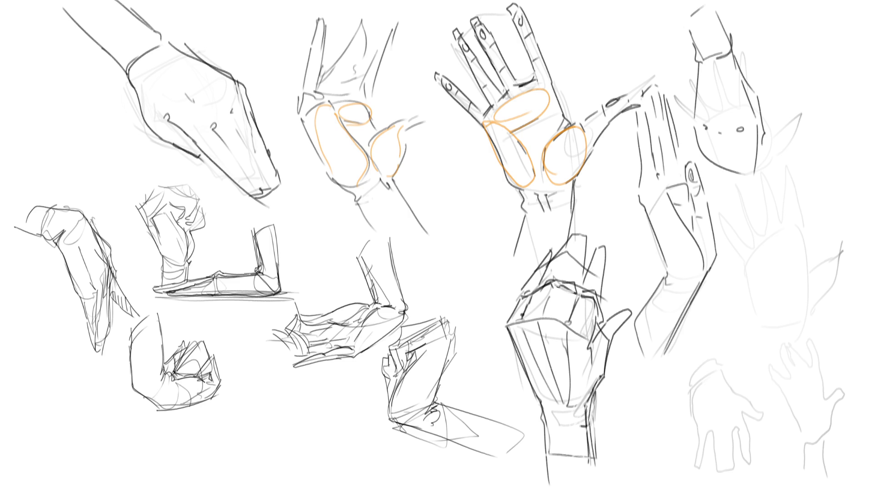
key("ctrl+z")
left_click_drag(695, 125, 751, 175)
left_click_drag(700, 151, 752, 193)
key("ctrl+z")
Add two short vertical lines and small marks on the new hand.
left_click_drag(742, 136, 742, 173)
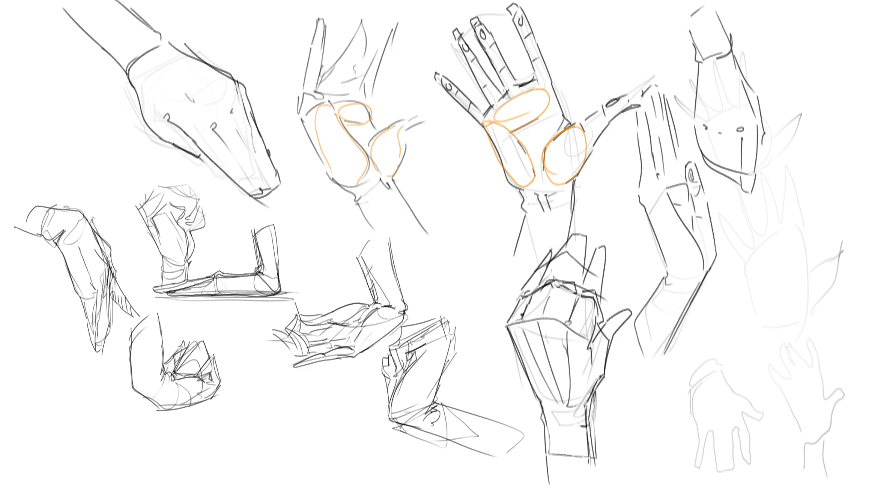
left_click_drag(738, 135, 737, 167)
left_click_drag(703, 125, 723, 171)
key("ctrl+z")
mouse_move(712, 161)
left_mouse_down()
mouse_move(750, 174)
mouse_move(718, 171)
left_mouse_up()
key("ctrl+z")
key("ctrl+z")
key("ctrl+z")
key("ctrl+z")
key("ctrl+z")
Paint grey tones along the hand's lower curve, right edge, and middle lines.
mouse_move(704, 158)
left_mouse_down()
mouse_move(746, 190)
mouse_move(751, 183)
mouse_move(745, 193)
left_mouse_up()
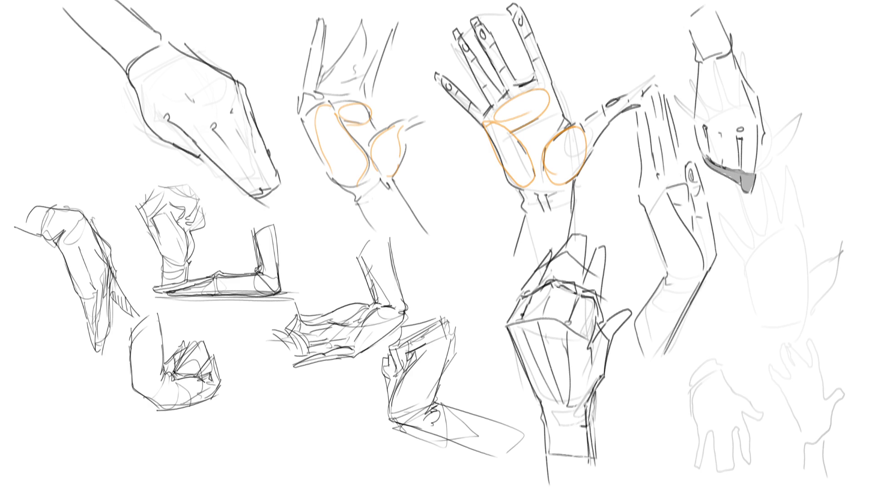
mouse_move(738, 132)
left_mouse_down()
mouse_move(740, 148)
mouse_move(706, 140)
left_mouse_up()
left_click_drag(760, 113, 760, 150)
left_click_drag(719, 131, 720, 140)
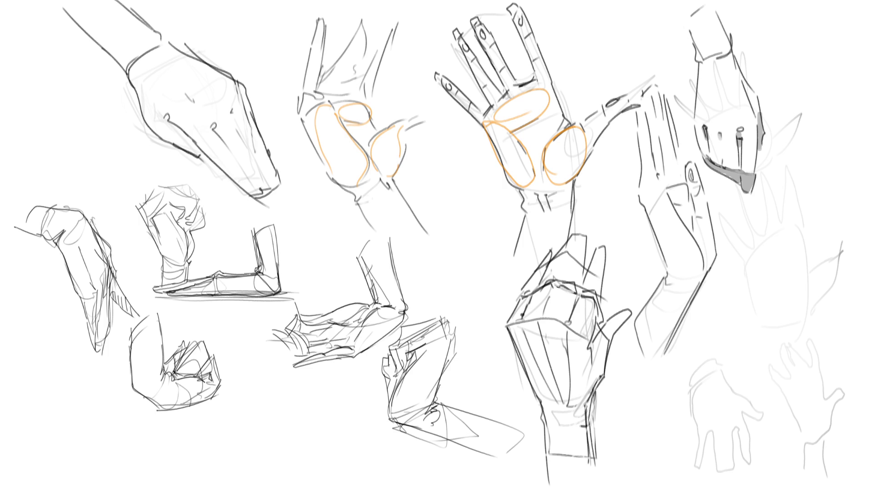
left_click_drag(712, 65, 711, 132)
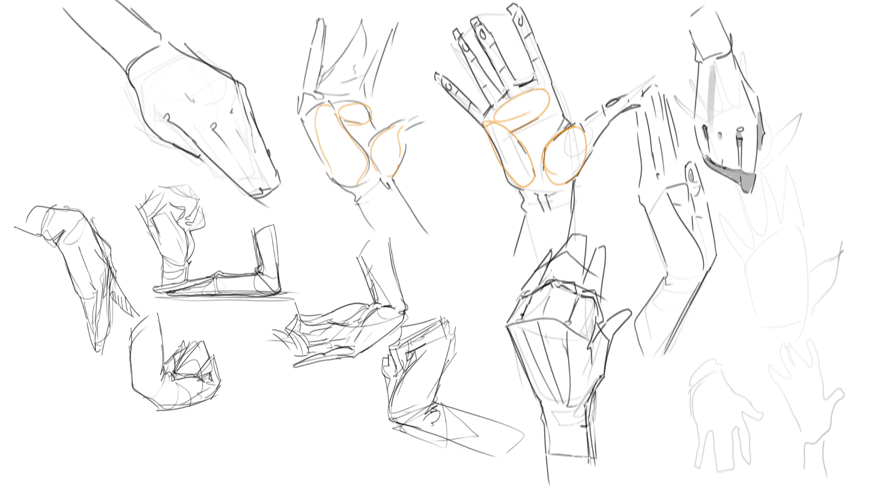
key("ctrl+z")
left_click_drag(714, 73, 713, 111)
mouse_move(698, 132)
left_mouse_down()
mouse_move(714, 159)
mouse_move(724, 137)
mouse_move(737, 154)
mouse_move(745, 134)
mouse_move(749, 170)
left_mouse_up()
Shade the hand's right edge and wrist cuff, and darken its back edge.
left_click_drag(756, 95, 758, 120)
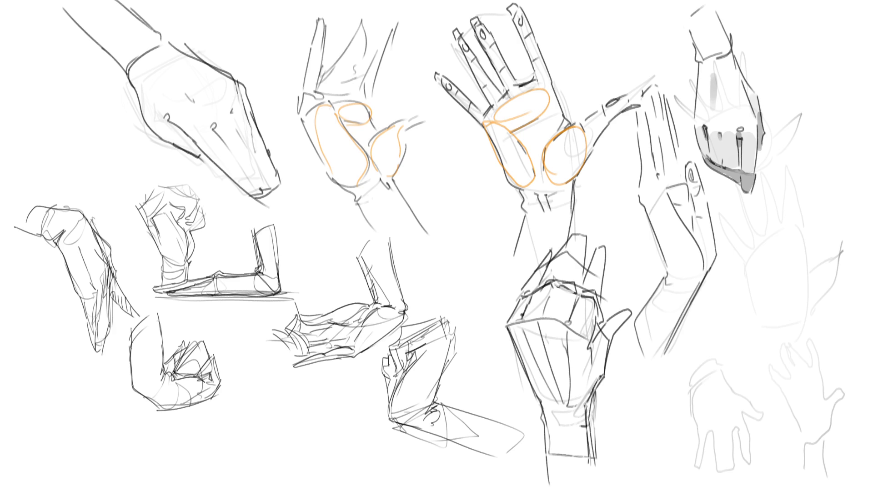
left_click_drag(692, 56, 727, 55)
left_click_drag(691, 10, 699, 48)
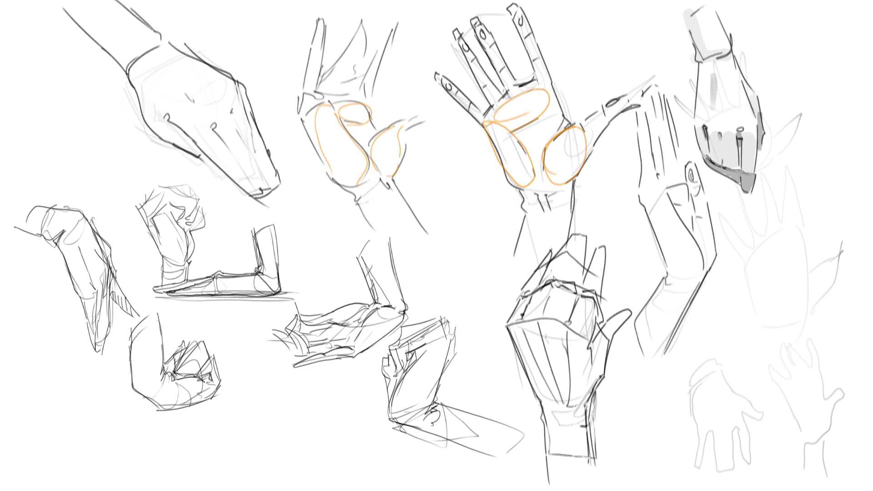
key("ctrl+z")
key("ctrl+z")
key("ctrl+z")
key("ctrl+z")
left_click_drag(737, 53, 762, 95)
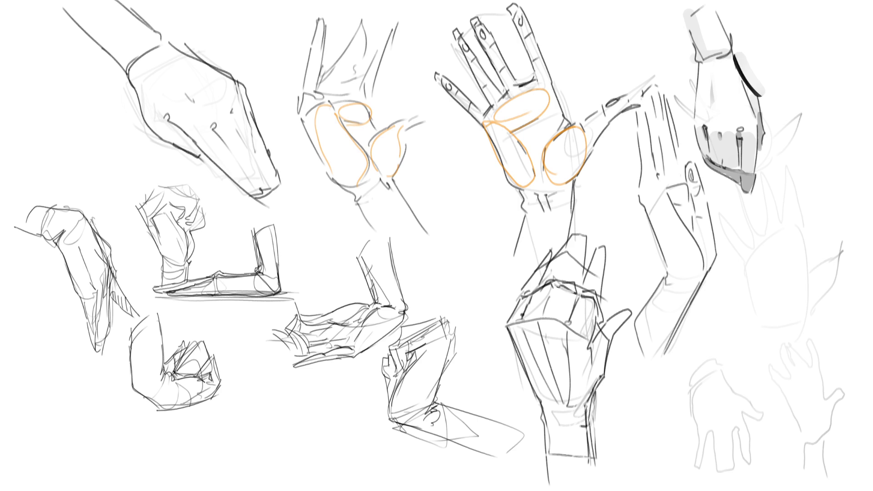
key("ctrl+z")
key("ctrl+z")
mouse_move(737, 58)
left_mouse_down()
mouse_move(766, 97)
mouse_move(767, 158)
left_mouse_up()
key("ctrl+z")
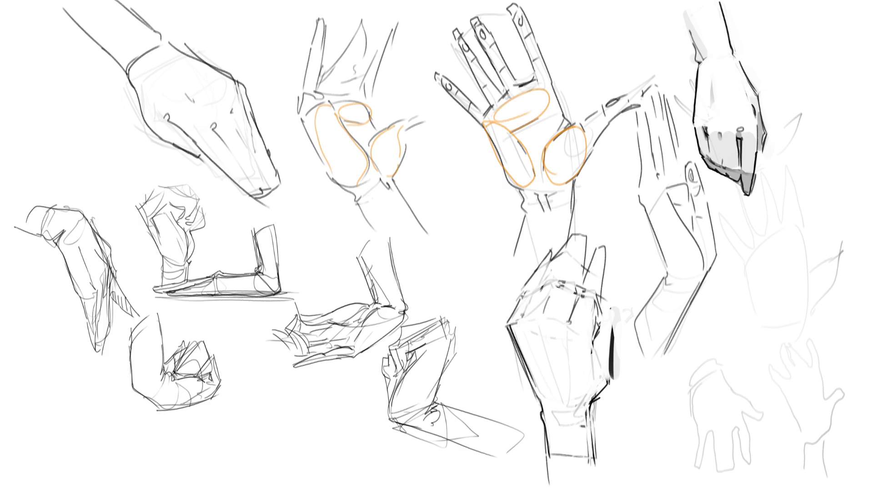
Darken the lower-middle hand's left edge, fill its back grey, and add knuckle marks and a dark right edge.
mouse_move(538, 257)
left_mouse_down()
mouse_move(509, 334)
mouse_move(523, 377)
left_mouse_up()
left_click_drag(514, 318, 531, 398)
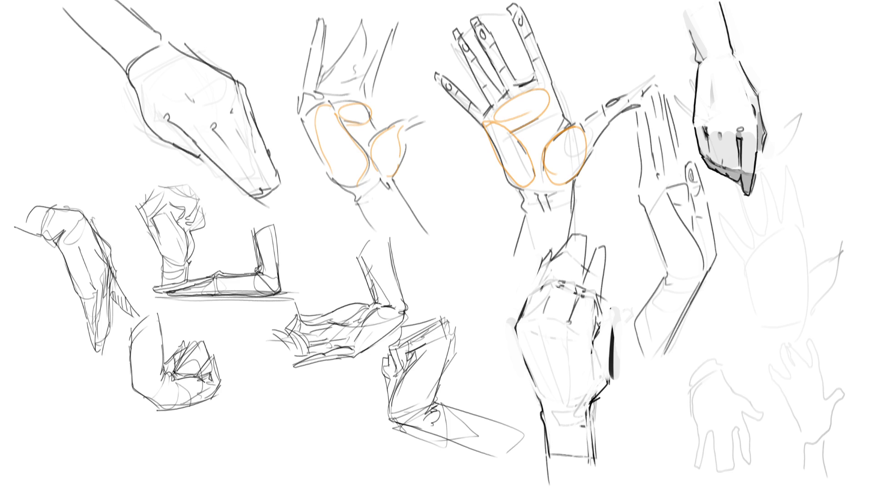
left_click_drag(575, 310, 568, 323)
mouse_move(522, 332)
left_mouse_down()
mouse_move(549, 328)
mouse_move(585, 346)
mouse_move(579, 453)
mouse_move(552, 428)
mouse_move(529, 351)
mouse_move(547, 434)
mouse_move(571, 338)
mouse_move(559, 350)
left_mouse_up()
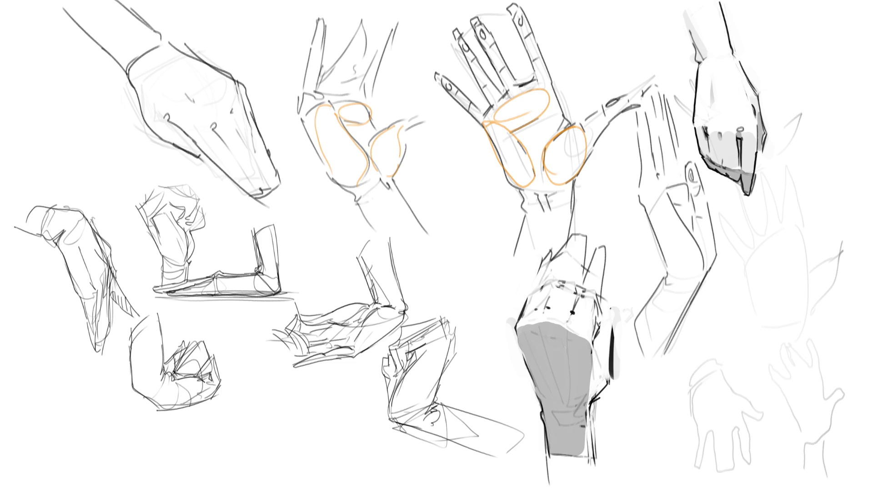
mouse_move(572, 316)
left_mouse_down()
mouse_move(577, 291)
mouse_move(555, 288)
mouse_move(534, 309)
left_mouse_up()
left_click_drag(561, 269, 559, 275)
mouse_move(604, 329)
left_mouse_down()
mouse_move(594, 389)
mouse_move(603, 376)
left_mouse_up()
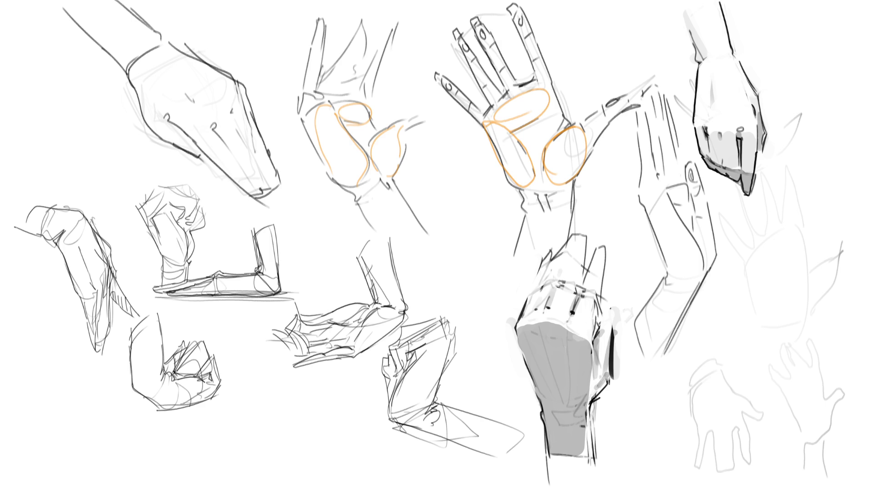
mouse_move(573, 334)
left_mouse_down()
mouse_move(586, 343)
mouse_move(538, 325)
left_mouse_up()
Dab three dark knuckle dots along the top of the grey-filled lower hand.
left_click_drag(575, 333, 579, 338)
key("ctrl+z")
left_click(553, 327)
left_click(538, 328)
left_click(523, 331)
Cross out the grey hand with a dark X, then ink the fist sketch's top and diagonal.
left_click_drag(485, 301, 608, 367)
left_click_drag(620, 274, 539, 391)
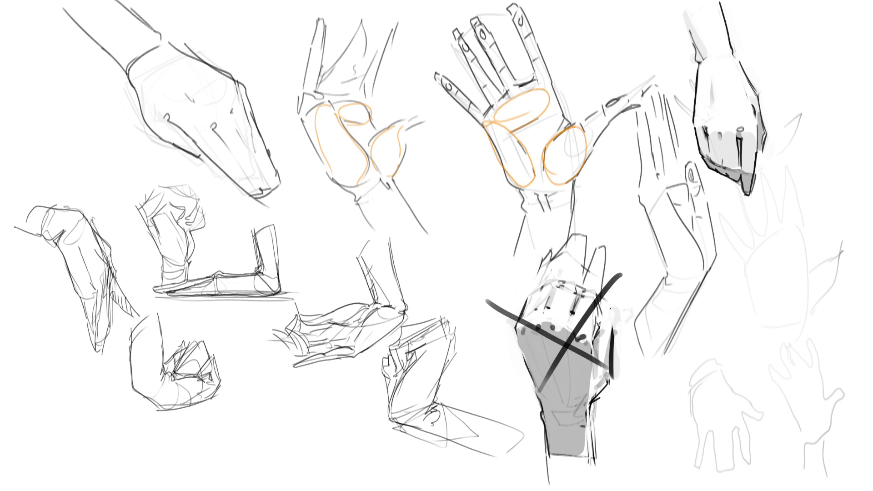
mouse_move(407, 344)
left_mouse_down()
mouse_move(425, 349)
mouse_move(429, 336)
mouse_move(408, 369)
left_mouse_up()
mouse_move(409, 330)
left_mouse_down()
mouse_move(396, 350)
mouse_move(451, 344)
mouse_move(433, 402)
left_mouse_up()
left_click_drag(420, 351, 389, 422)
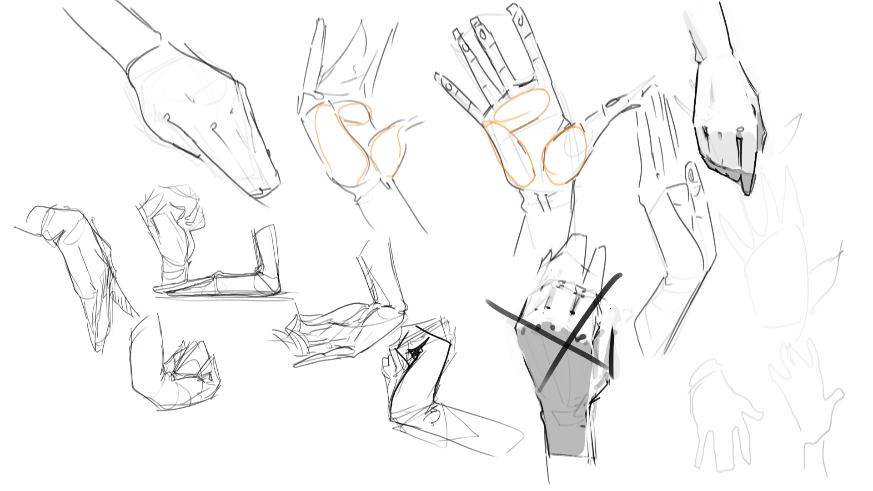
left_click_drag(382, 383, 389, 419)
mouse_move(396, 334)
left_mouse_down()
mouse_move(433, 318)
mouse_move(449, 340)
left_mouse_up()
mouse_move(392, 349)
left_mouse_down()
mouse_move(412, 321)
mouse_move(391, 361)
left_mouse_up()
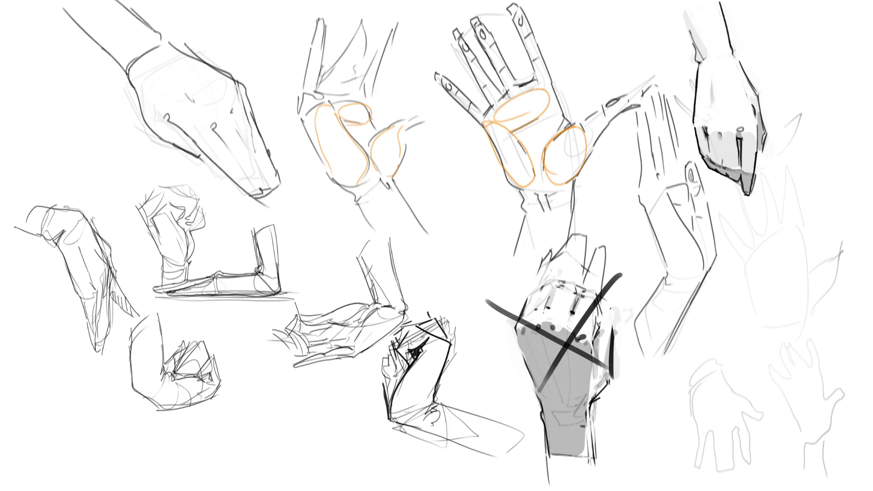
mouse_move(401, 357)
left_mouse_down()
mouse_move(395, 369)
mouse_move(382, 357)
mouse_move(379, 385)
left_mouse_up()
left_click_drag(387, 364, 380, 391)
left_click_drag(416, 332, 399, 348)
mouse_move(412, 351)
left_mouse_down()
mouse_move(404, 363)
mouse_move(425, 332)
mouse_move(454, 316)
left_mouse_up()
left_click_drag(454, 349, 453, 361)
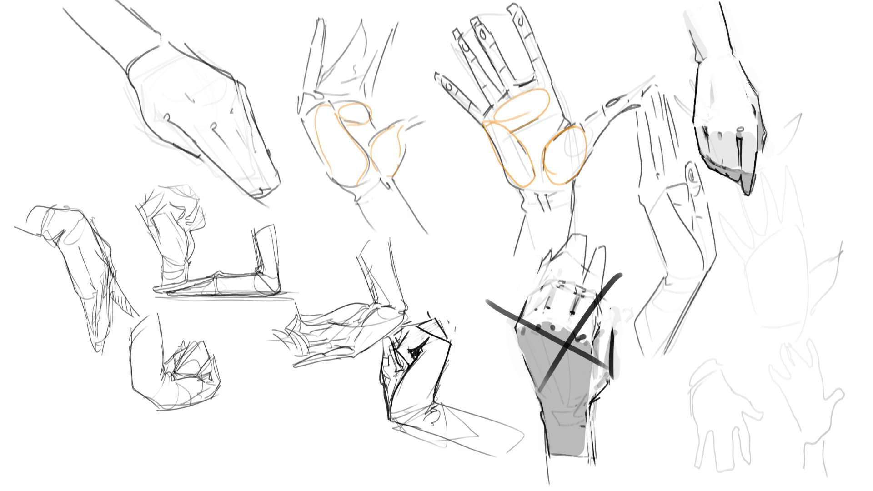
left_click_drag(404, 409, 424, 408)
mouse_move(391, 366)
left_mouse_down()
mouse_move(391, 345)
mouse_move(394, 389)
left_mouse_up()
left_click_drag(381, 347, 383, 412)
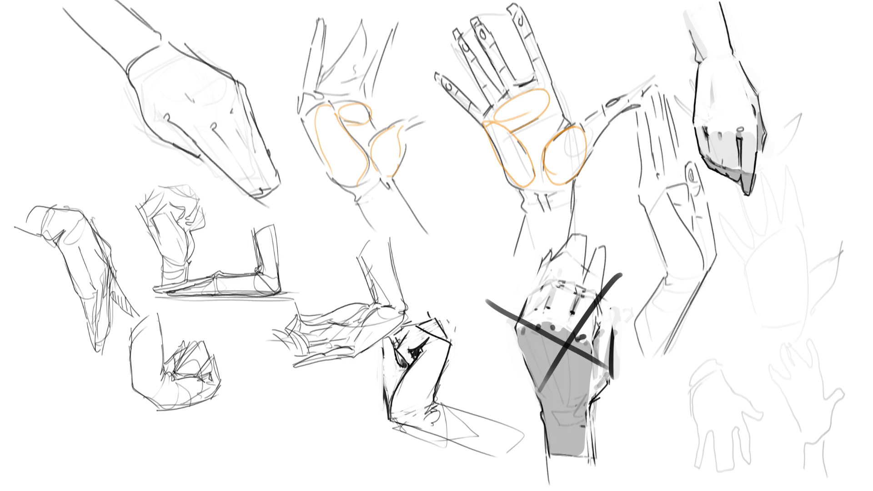
left_click_drag(399, 366, 403, 374)
mouse_move(386, 338)
left_mouse_down()
mouse_move(388, 359)
mouse_move(402, 368)
mouse_move(392, 346)
mouse_move(400, 362)
mouse_move(402, 330)
mouse_move(422, 316)
left_mouse_up()
mouse_move(411, 348)
left_mouse_down()
mouse_move(426, 339)
mouse_move(414, 364)
left_mouse_up()
left_click_drag(427, 336, 439, 329)
mouse_move(427, 407)
left_mouse_down()
mouse_move(433, 401)
mouse_move(422, 428)
mouse_move(491, 446)
left_mouse_up()
left_click_drag(408, 424, 468, 442)
key("ctrl+z")
left_click_drag(423, 418, 432, 429)
left_click_drag(429, 426, 456, 444)
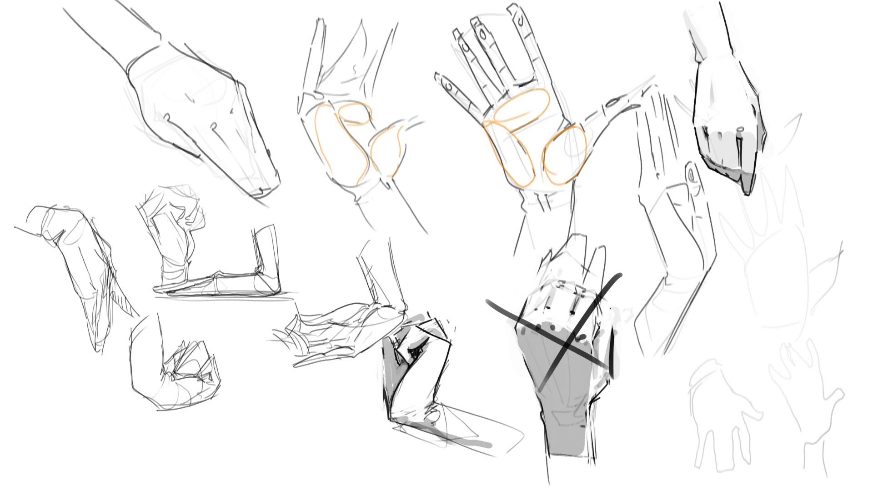
left_click_drag(426, 254, 416, 317)
key("ctrl+z")
left_click_drag(420, 253, 420, 316)
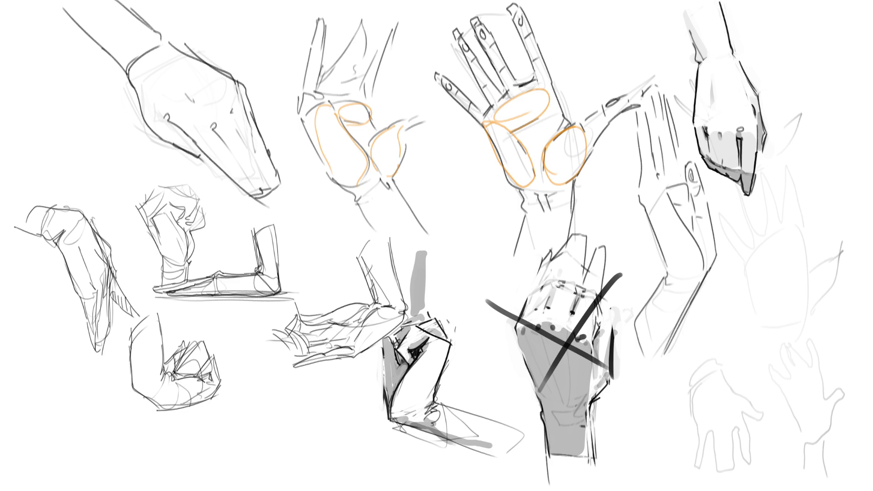
key("ctrl+z")
key("ctrl+z")
key("ctrl+z")
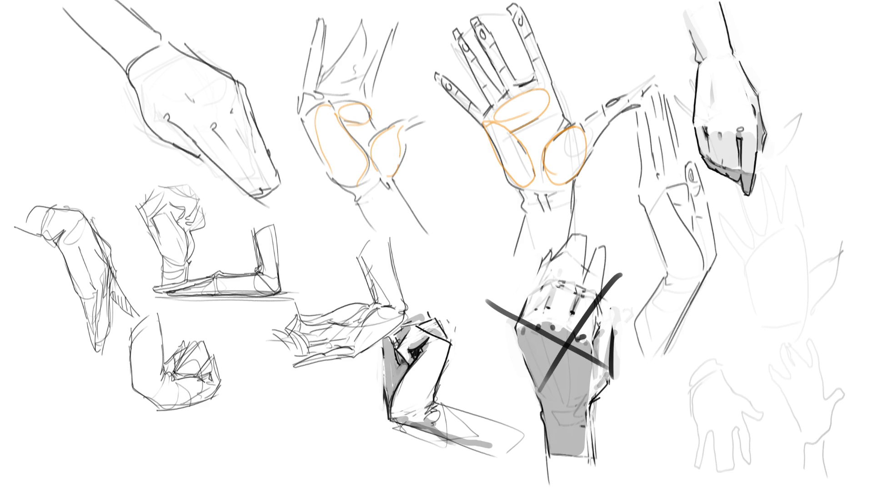
mouse_move(545, 19)
left_mouse_down()
mouse_move(541, 36)
mouse_move(473, 107)
mouse_move(505, 148)
mouse_move(575, 136)
mouse_move(481, 32)
left_mouse_up()
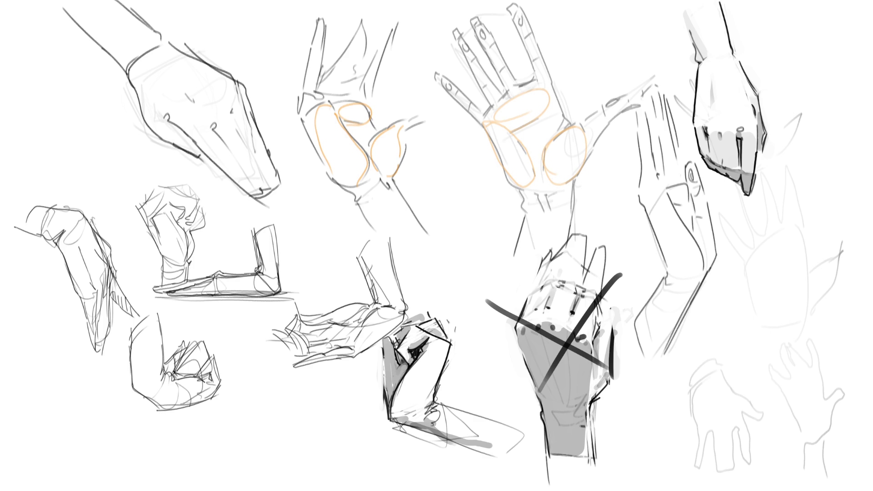
Ink the index fingertip and redraw the thumb's lower edge down toward the wrist.
mouse_move(516, 33)
left_mouse_down()
mouse_move(519, 7)
mouse_move(554, 84)
mouse_move(517, 85)
mouse_move(563, 109)
mouse_move(563, 121)
mouse_move(630, 102)
mouse_move(567, 185)
left_mouse_up()
key("ctrl+z")
left_click_drag(597, 141, 573, 182)
key("ctrl+z")
left_click_drag(597, 139, 581, 178)
left_click_drag(582, 176, 571, 188)
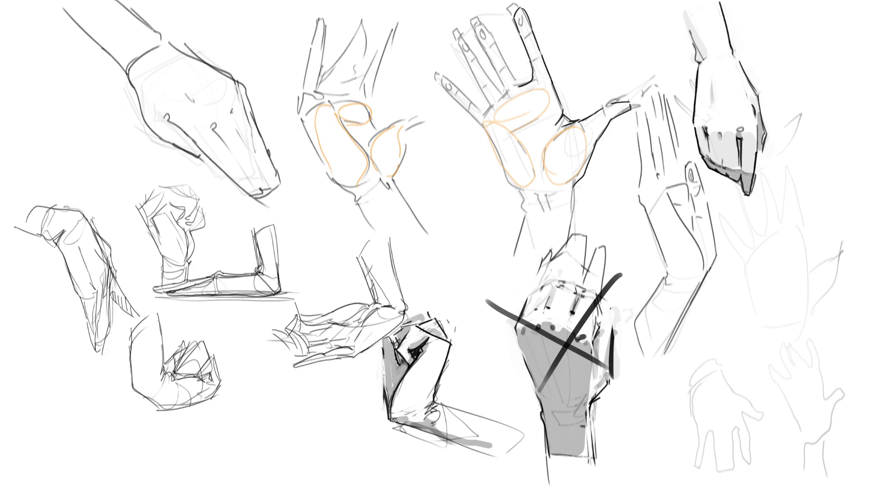
left_click_drag(580, 181, 570, 225)
Outline the wrist's left edge, wrist crease lines, thumb pad and upper palm crease.
mouse_move(514, 187)
left_mouse_down()
mouse_move(526, 210)
mouse_move(515, 256)
left_mouse_up()
left_click_drag(537, 196, 548, 211)
left_click_drag(542, 196, 566, 190)
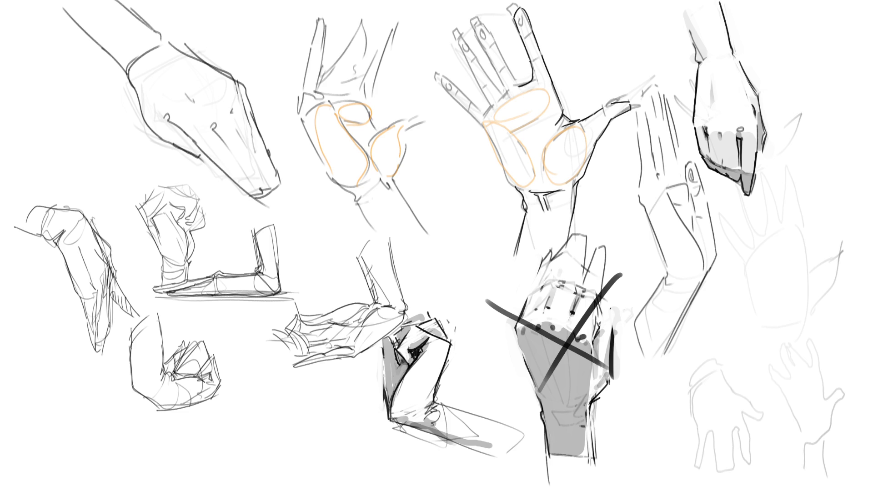
left_click_drag(551, 141, 543, 170)
left_click_drag(518, 139, 532, 162)
left_click_drag(552, 99, 522, 125)
key("ctrl+z")
left_click_drag(503, 122, 552, 107)
Darken the pinky, ring and middle finger outlines and the palm's lower left edge.
left_click_drag(439, 73, 481, 123)
left_click_drag(465, 35, 505, 97)
left_click_drag(476, 20, 519, 86)
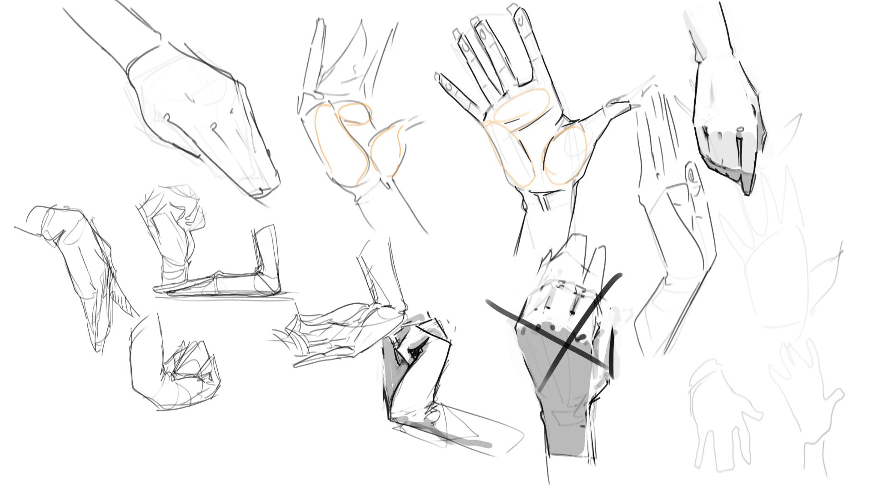
left_click_drag(481, 126, 514, 185)
key("ctrl+z")
left_click_drag(496, 155, 512, 190)
mouse_move(520, 193)
left_mouse_down()
mouse_move(529, 207)
mouse_move(534, 196)
mouse_move(580, 182)
mouse_move(522, 225)
left_mouse_up()
Shade the open palm's creases, thumb and fingers in grey and erase stray fingertip lines.
left_click_drag(560, 187, 543, 190)
mouse_move(551, 138)
left_mouse_down()
mouse_move(541, 165)
mouse_move(522, 164)
left_mouse_up()
left_click_drag(548, 117, 522, 134)
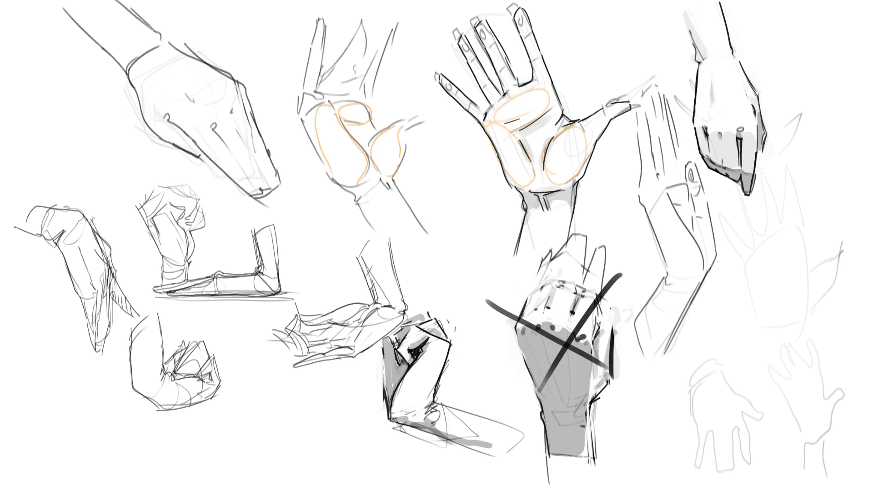
mouse_move(596, 134)
left_mouse_down()
mouse_move(549, 196)
mouse_move(626, 107)
left_mouse_up()
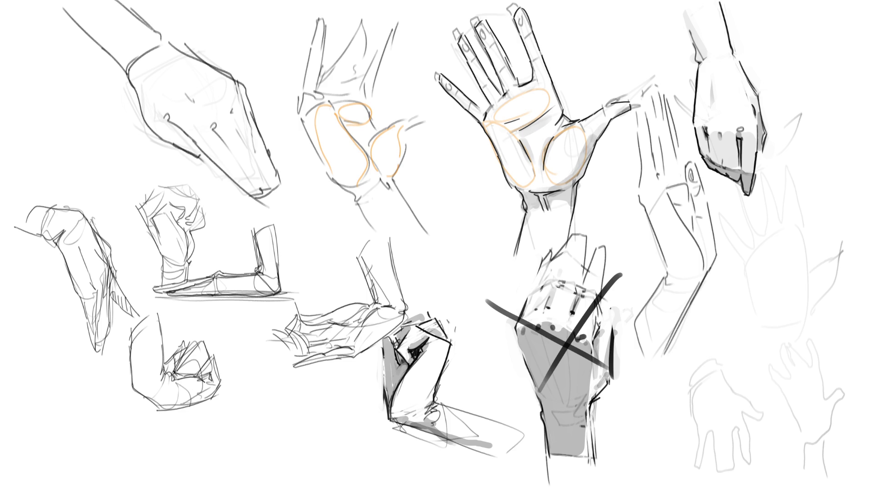
left_click_drag(522, 33, 529, 41)
left_click_drag(530, 56, 538, 63)
left_click_drag(484, 42, 494, 51)
mouse_move(496, 63)
left_mouse_down()
mouse_move(505, 73)
mouse_move(477, 63)
left_mouse_up()
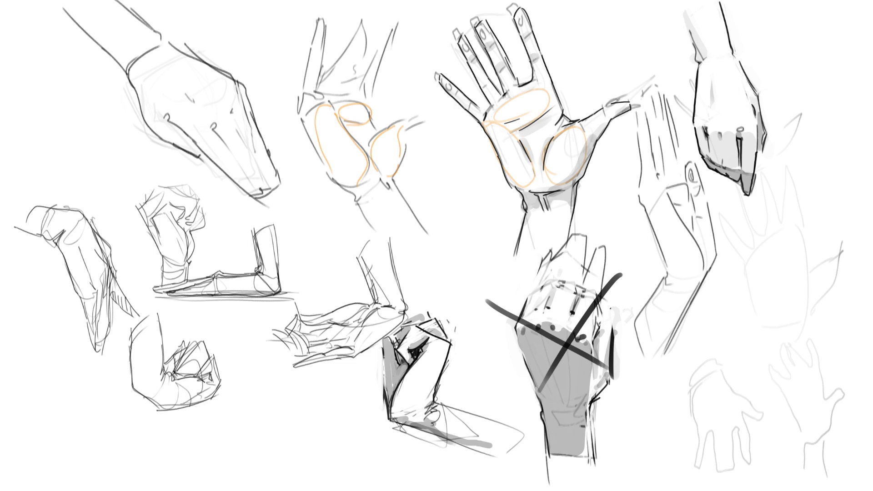
mouse_move(507, 4)
left_mouse_down()
mouse_move(517, 14)
mouse_move(460, 28)
left_mouse_up()
left_click_drag(434, 73, 439, 81)
Ink the first finger lines on the raised hand beside the open palm.
left_click_drag(635, 142, 640, 188)
mouse_move(635, 109)
left_mouse_down()
mouse_move(639, 142)
mouse_move(650, 146)
left_mouse_up()
key("ctrl+z")
left_click_drag(643, 102, 663, 176)
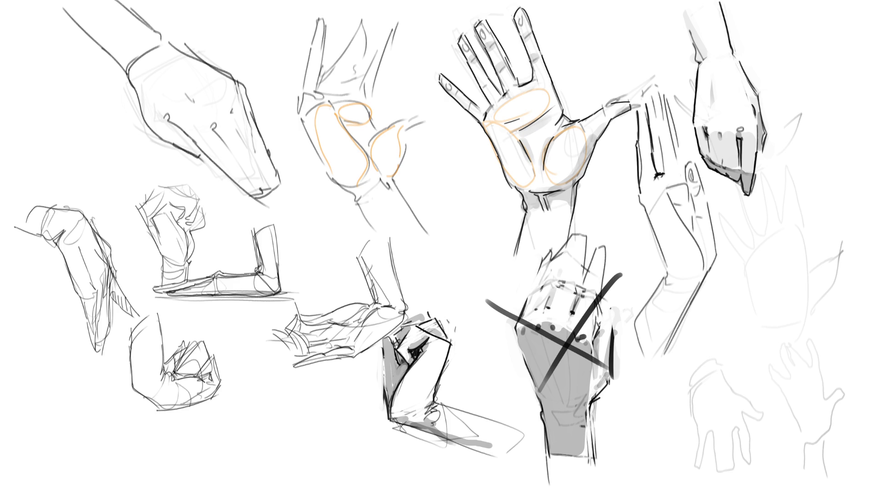
Darken the raised hand's arm contours and retrace the raised finger's left outline.
left_click_drag(640, 193, 648, 209)
left_click_drag(646, 207, 669, 277)
left_click_drag(690, 233, 703, 268)
key("ctrl+z")
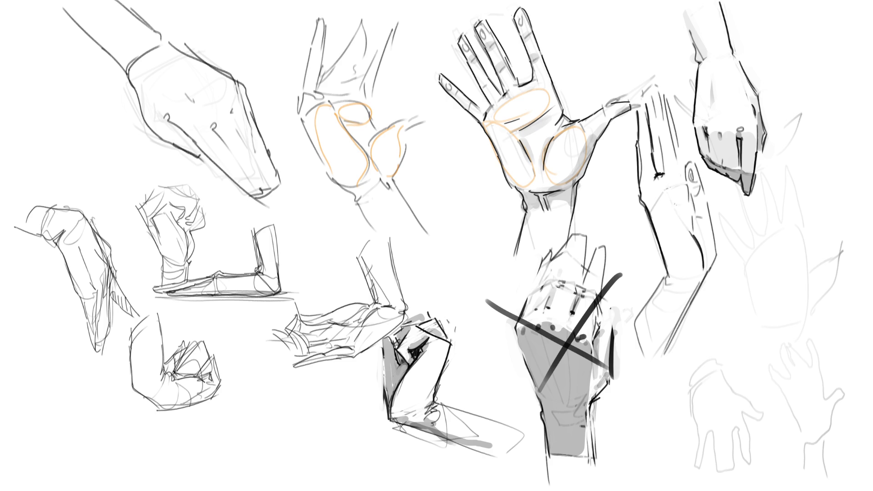
mouse_move(684, 168)
left_mouse_down()
mouse_move(691, 194)
mouse_move(694, 161)
mouse_move(713, 216)
mouse_move(707, 271)
left_mouse_up()
left_click_drag(691, 190, 698, 231)
left_click_drag(689, 199, 697, 238)
key("ctrl+z")
key("ctrl+z")
key("ctrl+shift+z")
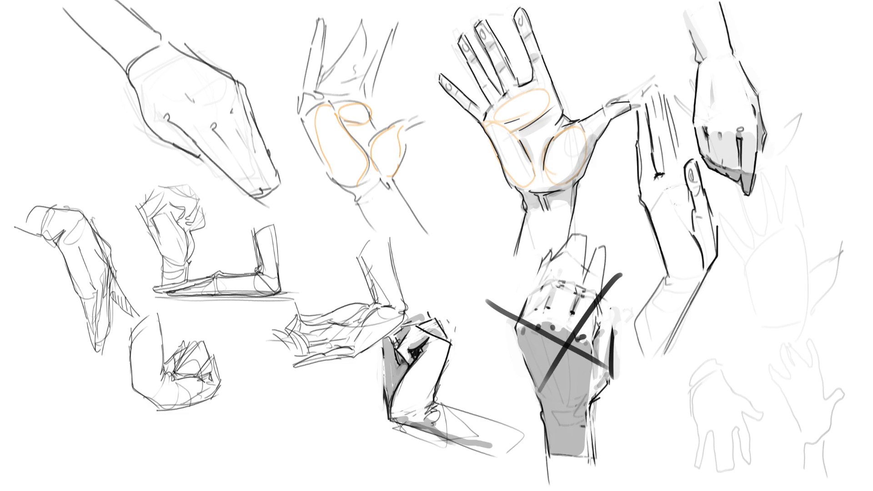
mouse_move(684, 176)
left_mouse_down()
mouse_move(693, 216)
mouse_move(694, 206)
left_mouse_up()
key("ctrl+z")
key("ctrl+z")
key("ctrl+z")
mouse_move(683, 191)
left_mouse_down()
mouse_move(679, 216)
mouse_move(679, 194)
mouse_move(668, 212)
left_mouse_up()
key("ctrl+z")
Add fingertip strokes and ink the long left and right forearm contours of the raised hand.
mouse_move(645, 89)
left_mouse_down()
mouse_move(637, 100)
mouse_move(644, 90)
mouse_move(688, 186)
left_mouse_up()
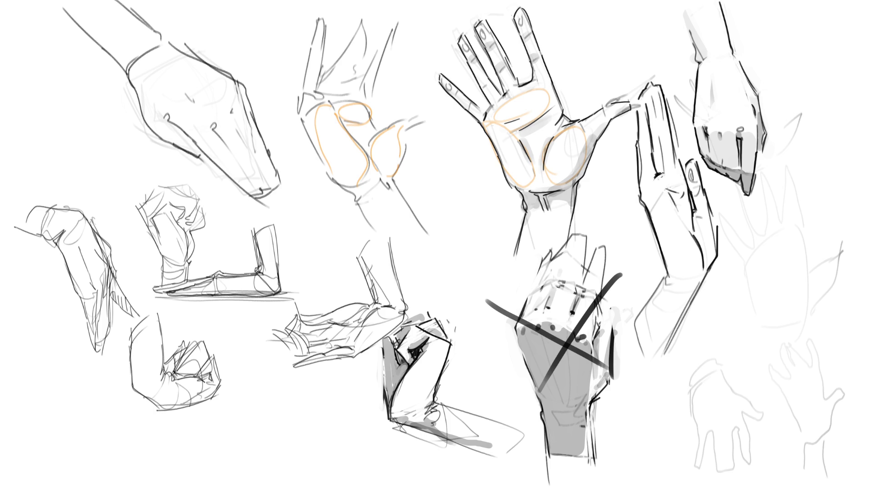
left_click_drag(670, 170, 677, 163)
mouse_move(669, 274)
left_mouse_down()
mouse_move(689, 296)
mouse_move(699, 279)
mouse_move(689, 296)
left_mouse_up()
key("ctrl+z")
key("ctrl+z")
left_click_drag(711, 268, 669, 350)
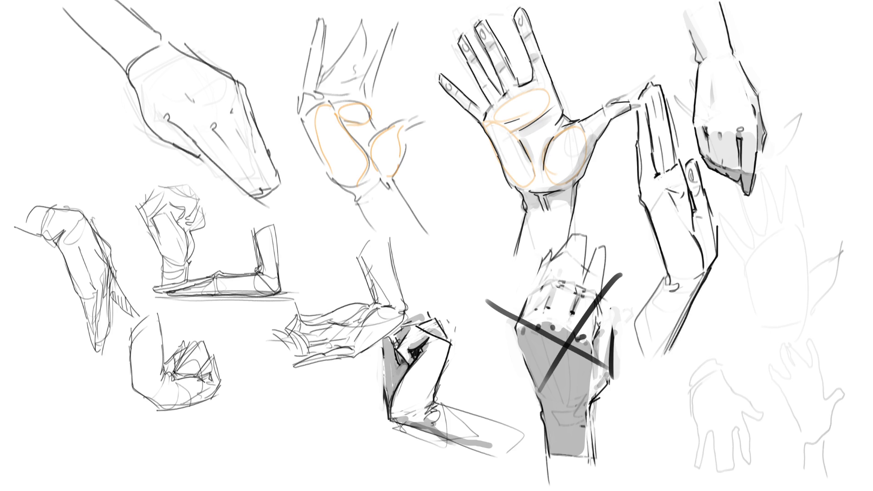
mouse_move(662, 269)
left_mouse_down()
mouse_move(664, 294)
mouse_move(627, 332)
mouse_move(644, 370)
left_mouse_up()
left_click_drag(707, 275, 649, 383)
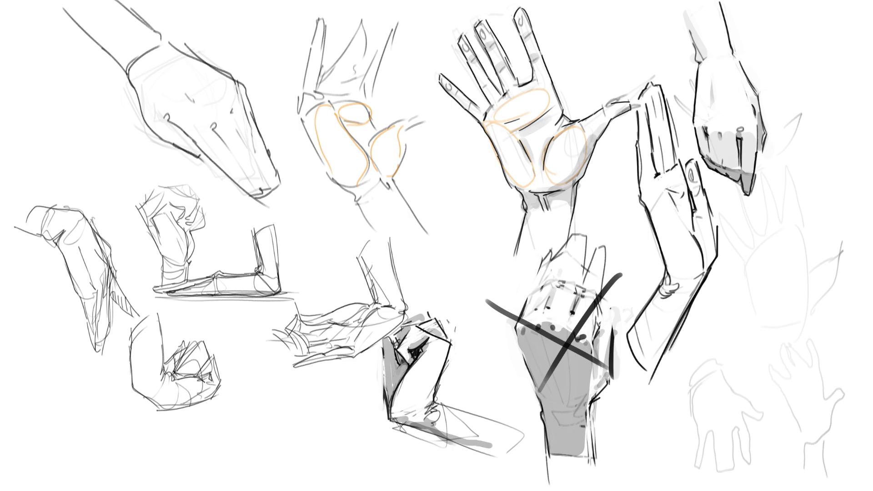
Erase the thumb's inner oval and stray lines on the forearm and palm edge.
mouse_move(686, 184)
left_mouse_down()
mouse_move(693, 169)
mouse_move(693, 216)
left_mouse_up()
mouse_move(694, 249)
left_mouse_down()
mouse_move(692, 225)
mouse_move(697, 267)
mouse_move(689, 237)
mouse_move(699, 255)
left_mouse_up()
mouse_move(713, 234)
left_mouse_down()
mouse_move(706, 200)
mouse_move(712, 216)
left_mouse_up()
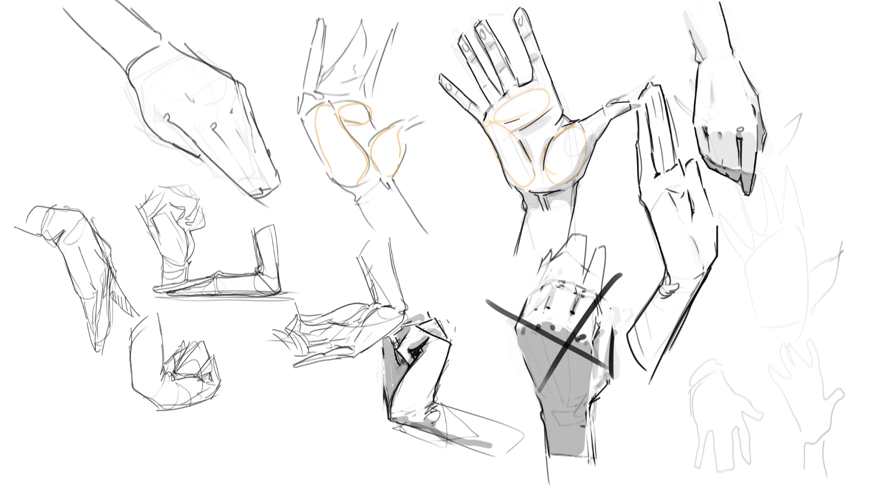
left_click_drag(667, 192, 678, 188)
Paint a grey shading stroke down the raised hand's palm.
mouse_move(673, 195)
left_mouse_down()
mouse_move(691, 230)
mouse_move(707, 211)
mouse_move(705, 223)
mouse_move(699, 203)
mouse_move(689, 253)
left_mouse_up()
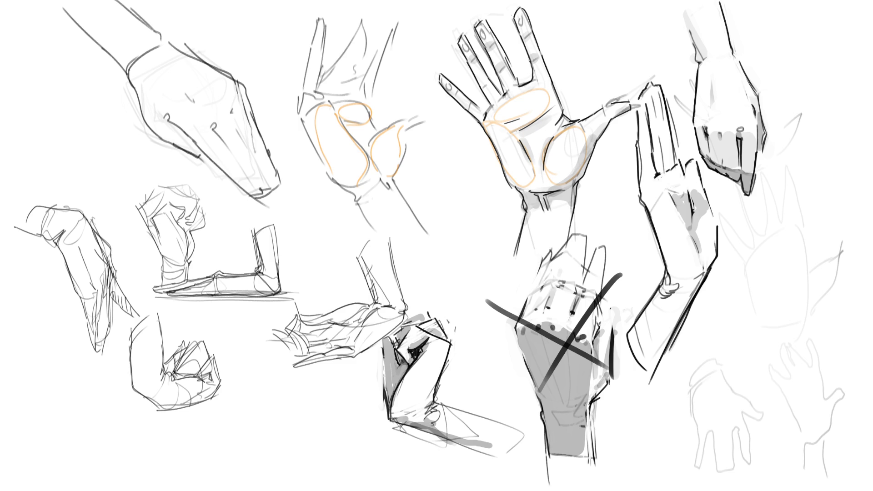
Hand-write large black 'BRB' letters vertically between the hand sketches.
left_click_drag(438, 146, 432, 181)
mouse_move(443, 225)
left_mouse_down()
mouse_move(439, 210)
mouse_move(470, 205)
mouse_move(460, 282)
left_mouse_up()
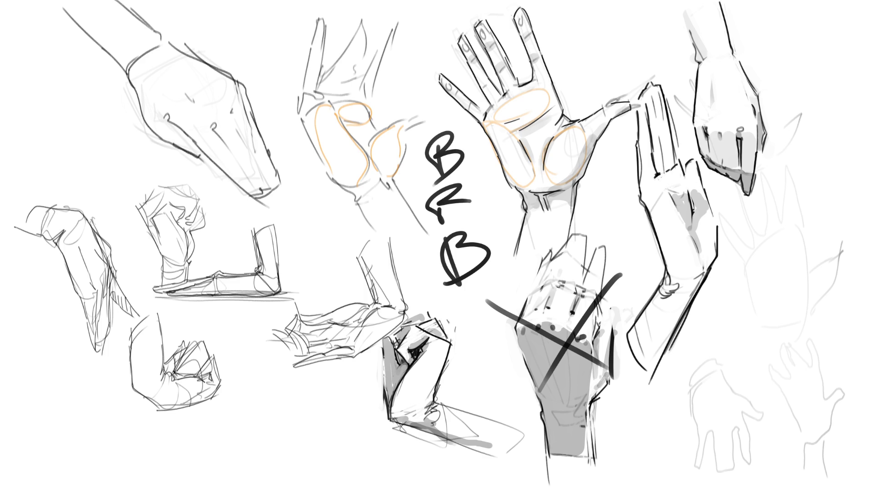
Remove the stray stroke beside the BRB lettering with an undo.
left_click_drag(471, 132, 486, 223)
key("ctrl+z")
key("ctrl+z")
key("ctrl+z")
key("ctrl+z")
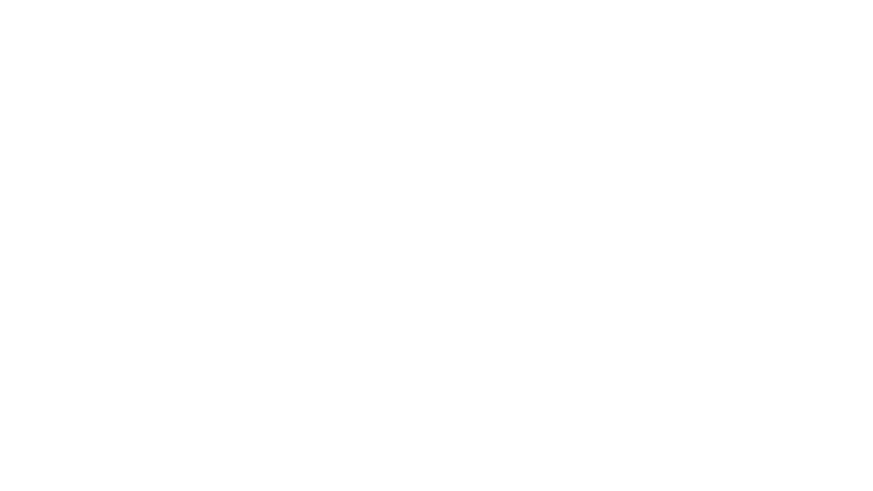
Pencil a small box-shaped head block near the top centre and undo the stray last stroke.
mouse_move(414, 105)
left_mouse_down()
mouse_move(418, 125)
mouse_move(429, 80)
mouse_move(444, 93)
mouse_move(412, 106)
left_mouse_up()
left_click_drag(438, 80, 449, 135)
mouse_move(413, 96)
left_mouse_down()
mouse_move(416, 123)
mouse_move(441, 154)
left_mouse_up()
left_click_drag(439, 99, 439, 148)
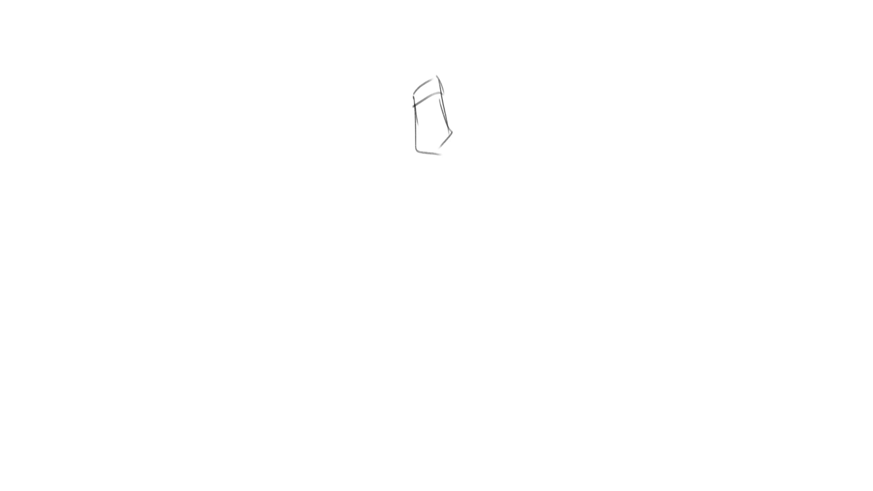
left_click_drag(438, 79, 457, 122)
left_click_drag(444, 104, 461, 157)
mouse_move(419, 131)
left_mouse_down()
mouse_move(422, 170)
mouse_move(443, 144)
mouse_move(452, 168)
mouse_move(434, 173)
mouse_move(446, 175)
left_mouse_up()
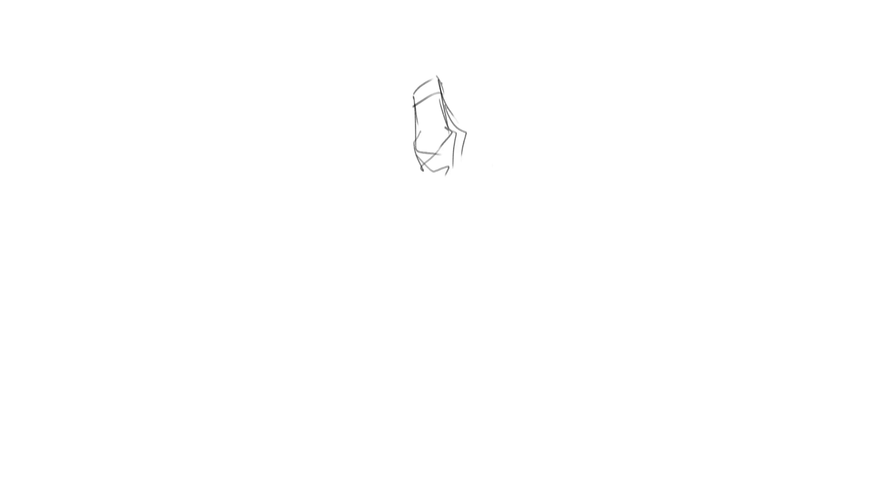
mouse_move(413, 105)
left_mouse_down()
mouse_move(416, 150)
mouse_move(448, 98)
mouse_move(452, 136)
mouse_move(430, 82)
mouse_move(394, 149)
left_mouse_up()
key("ctrl+z")
key("ctrl+z")
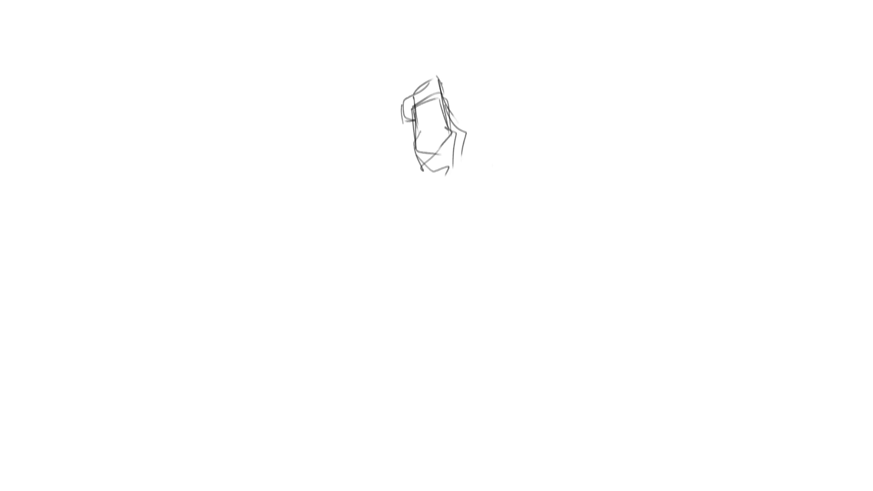
Sketch a second box form right of the head with a long leg below it.
left_click_drag(569, 103, 544, 150)
mouse_move(568, 101)
left_mouse_down()
mouse_move(620, 119)
mouse_move(545, 156)
mouse_move(604, 162)
mouse_move(569, 176)
mouse_move(546, 168)
mouse_move(523, 244)
left_mouse_up()
left_click_drag(529, 202, 538, 172)
mouse_move(537, 172)
left_mouse_down()
mouse_move(568, 174)
mouse_move(553, 263)
left_mouse_up()
left_click_drag(537, 265, 563, 259)
left_click_drag(570, 94, 541, 149)
Try spike strokes above the box and add wing-like flaps, undoing the rejected strokes.
left_click_drag(564, 62, 570, 98)
key("ctrl+z")
mouse_move(578, 66)
left_mouse_down()
mouse_move(571, 98)
mouse_move(605, 92)
mouse_move(577, 101)
mouse_move(587, 94)
left_mouse_up()
key("ctrl+z")
mouse_move(583, 95)
left_mouse_down()
mouse_move(617, 95)
mouse_move(601, 125)
mouse_move(630, 103)
mouse_move(618, 122)
mouse_move(656, 100)
mouse_move(660, 110)
mouse_move(566, 174)
mouse_move(635, 156)
mouse_move(641, 143)
mouse_move(648, 151)
left_mouse_up()
left_click_drag(572, 120, 564, 153)
mouse_move(571, 110)
left_mouse_down()
mouse_move(567, 130)
mouse_move(590, 46)
mouse_move(575, 97)
left_mouse_up()
key("ctrl+z")
key("ctrl+z")
key("ctrl+z")
Draw a thinner tapered spike above the box and add edges and marks on the right form.
left_click_drag(578, 43, 563, 102)
left_click_drag(579, 44, 576, 68)
mouse_move(569, 98)
left_mouse_down()
mouse_move(535, 162)
mouse_move(584, 92)
mouse_move(598, 127)
left_mouse_up()
mouse_move(631, 101)
left_mouse_down()
mouse_move(608, 131)
mouse_move(696, 95)
mouse_move(618, 125)
mouse_move(592, 155)
mouse_move(610, 133)
mouse_move(566, 138)
mouse_move(562, 155)
mouse_move(596, 149)
mouse_move(555, 172)
mouse_move(590, 179)
mouse_move(552, 233)
left_mouse_up()
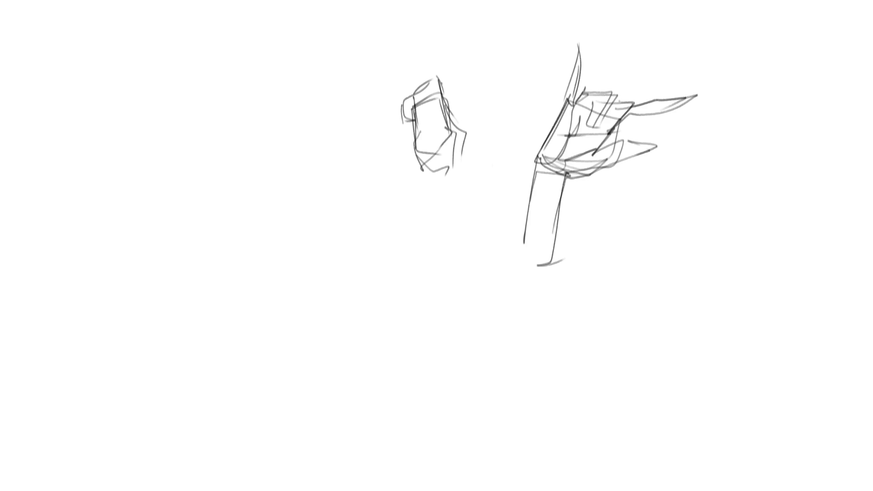
Sketch a new head with an upside-down V shape, face details and a tapered chin.
mouse_move(282, 75)
left_mouse_down()
mouse_move(296, 45)
mouse_move(325, 68)
mouse_move(325, 91)
left_mouse_up()
left_click_drag(310, 23, 252, 74)
mouse_move(317, 33)
left_mouse_down()
mouse_move(261, 104)
mouse_move(278, 115)
mouse_move(325, 101)
left_mouse_up()
mouse_move(275, 107)
left_mouse_down()
mouse_move(297, 114)
mouse_move(326, 105)
left_mouse_up()
left_click_drag(302, 124, 317, 111)
left_click_drag(324, 23, 316, 114)
mouse_move(316, 116)
left_mouse_down()
mouse_move(301, 144)
mouse_move(308, 141)
left_mouse_up()
left_click_drag(307, 140, 300, 151)
left_click_drag(283, 75, 312, 74)
left_click_drag(273, 116, 279, 154)
Rough in the neck and torso with curves and lines down the body.
mouse_move(275, 164)
left_mouse_down()
mouse_move(293, 169)
mouse_move(285, 175)
left_mouse_up()
left_click_drag(262, 136, 285, 153)
mouse_move(272, 141)
left_mouse_down()
mouse_move(264, 177)
mouse_move(330, 179)
left_mouse_up()
mouse_move(317, 135)
left_mouse_down()
mouse_move(346, 175)
mouse_move(333, 185)
left_mouse_up()
left_click_drag(298, 195, 310, 193)
left_click_drag(304, 215, 312, 235)
left_click_drag(256, 178, 348, 188)
left_click_drag(349, 186, 340, 247)
mouse_move(280, 247)
left_mouse_down()
mouse_move(334, 265)
mouse_move(340, 276)
mouse_move(269, 269)
mouse_move(318, 352)
left_mouse_up()
left_click_drag(339, 229, 321, 346)
Sketch the lower body, leg and foot, a V-shaped arm, and long diagonals beside the head.
left_click_drag(257, 321, 286, 347)
left_click_drag(261, 266, 222, 349)
mouse_move(237, 323)
left_mouse_down()
mouse_move(318, 352)
mouse_move(295, 384)
left_mouse_up()
left_click_drag(249, 365, 343, 439)
left_click_drag(339, 359, 334, 434)
mouse_move(343, 278)
left_mouse_down()
mouse_move(337, 344)
mouse_move(311, 364)
left_mouse_up()
left_click_drag(263, 118, 156, 254)
left_click_drag(156, 255, 263, 167)
mouse_move(182, 244)
left_mouse_down()
mouse_move(80, 313)
mouse_move(182, 244)
left_mouse_up()
left_click_drag(390, 49, 321, 128)
left_click_drag(408, 27, 321, 128)
left_click_drag(320, 130, 361, 148)
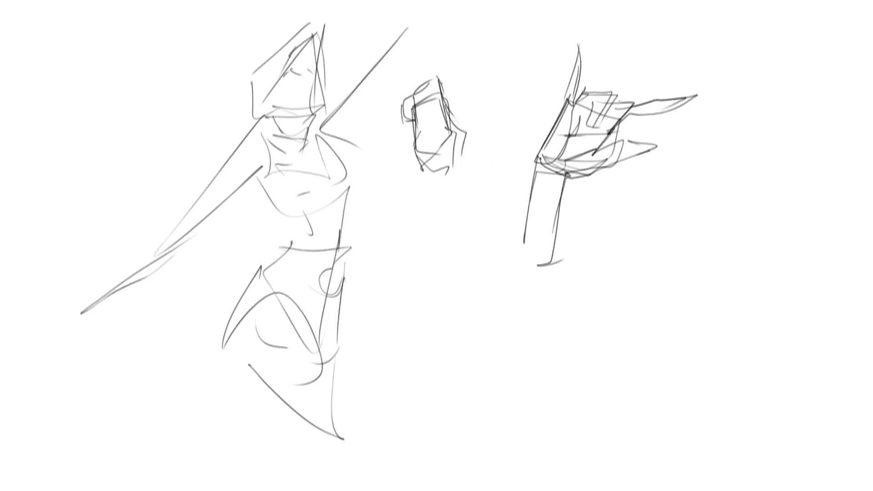
Mirror the canvas, fade the rough figure, and draw dark hood and collar strokes over it.
key("m")
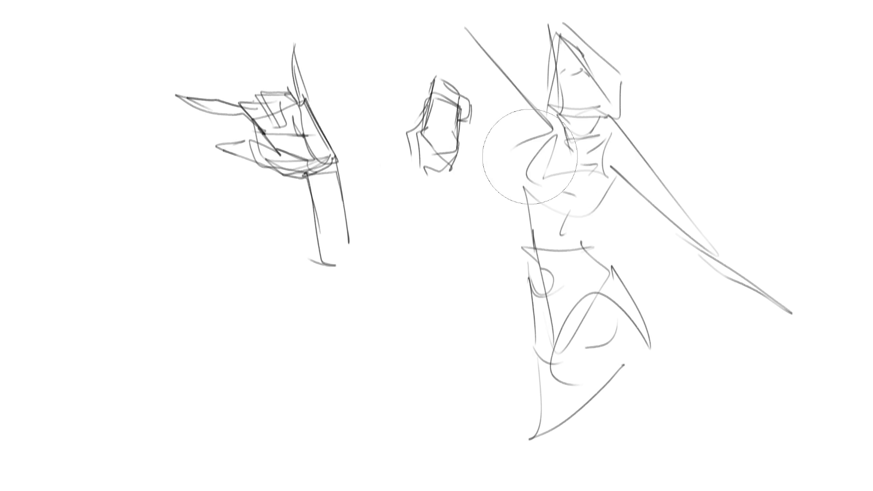
mouse_move(710, 453)
left_mouse_down()
mouse_move(652, 380)
mouse_move(152, 91)
mouse_move(440, 386)
left_mouse_up()
key("e")
left_click_drag(527, 157, 523, 198)
mouse_move(520, 139)
left_mouse_down()
mouse_move(588, 88)
mouse_move(628, 193)
left_mouse_up()
left_click_drag(519, 124, 523, 182)
left_click_drag(529, 187, 612, 175)
left_click_drag(544, 72, 562, 82)
left_click_drag(492, 38, 519, 91)
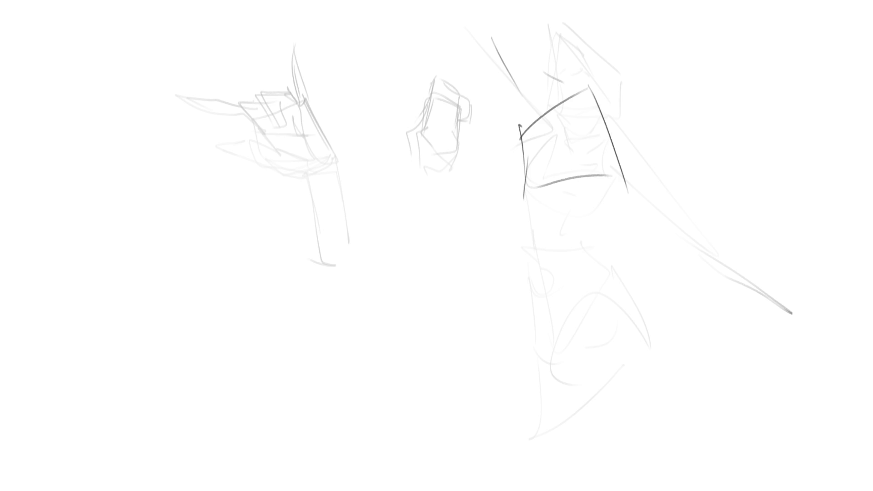
Scale up the hatted-woman reference and place it along the top right edge.
key("ctrl+t")
mouse_move(490, 320)
left_mouse_down()
mouse_move(623, 444)
mouse_move(623, 413)
mouse_move(695, 403)
mouse_move(784, 366)
left_mouse_up()
left_click_drag(659, 199, 736, 176)
key("Return")
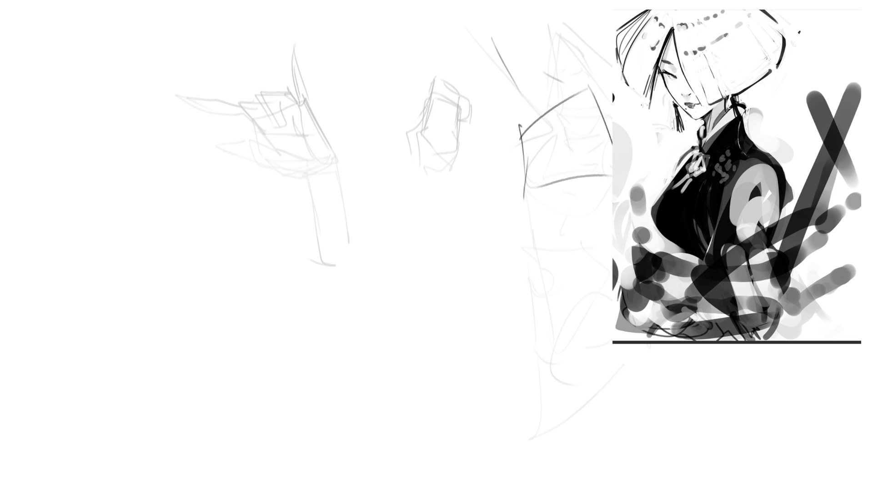
Paste the crouching-figure reference image onto the canvas.
key("ctrl+v")
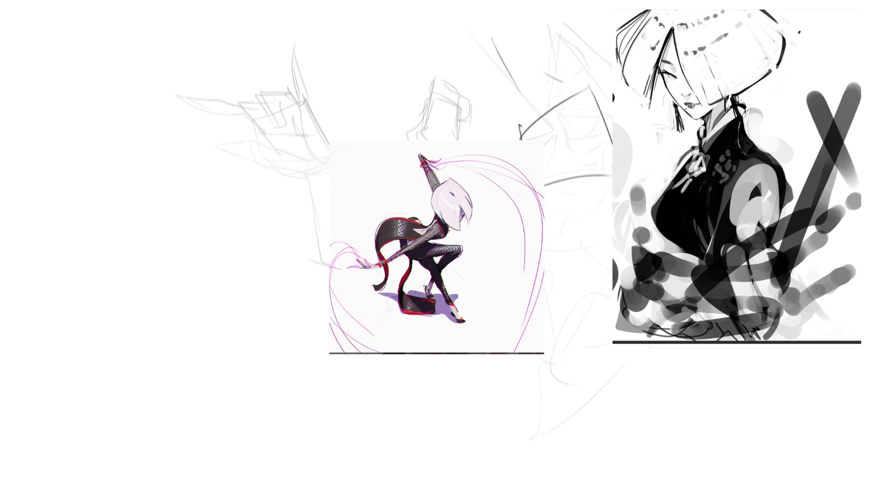
Move the crouching-figure reference to the top, just left of the portrait reference.
mouse_move(434, 247)
left_mouse_down()
mouse_move(472, 139)
mouse_move(492, 112)
mouse_move(505, 117)
left_mouse_up()
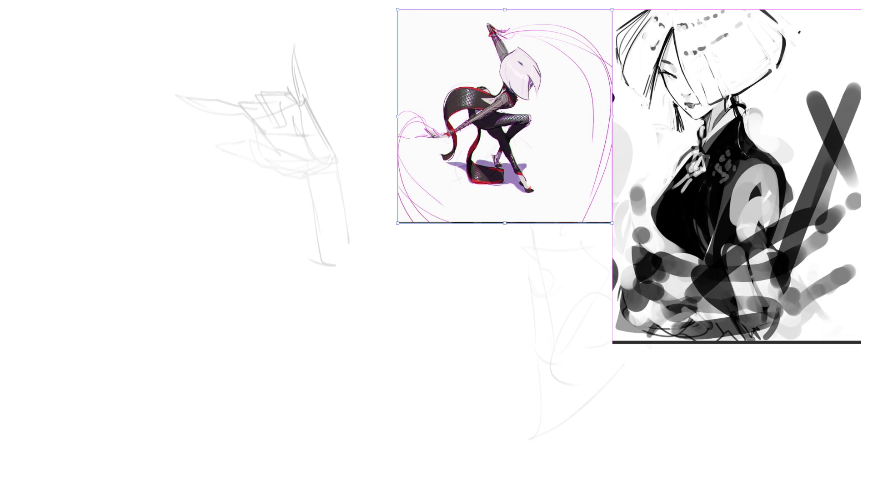
key("Return")
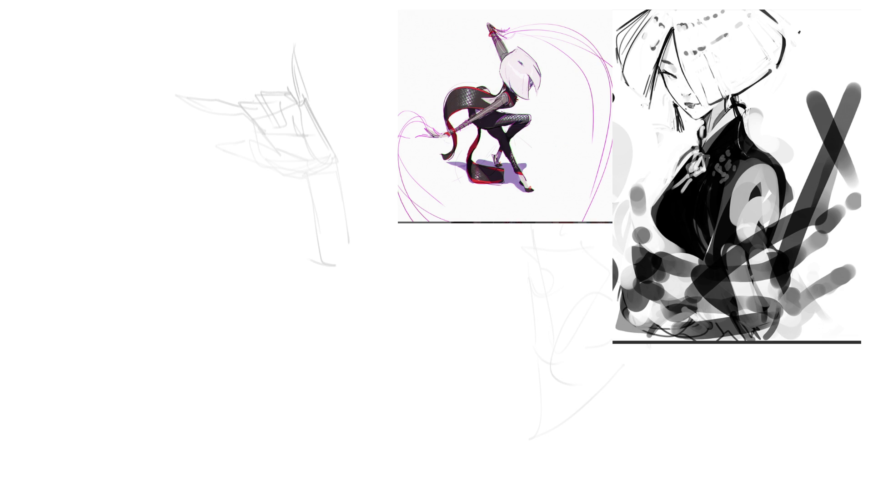
Paste the hat-figure reference, move it to the upper left and enlarge it about double.
key("ctrl+v")
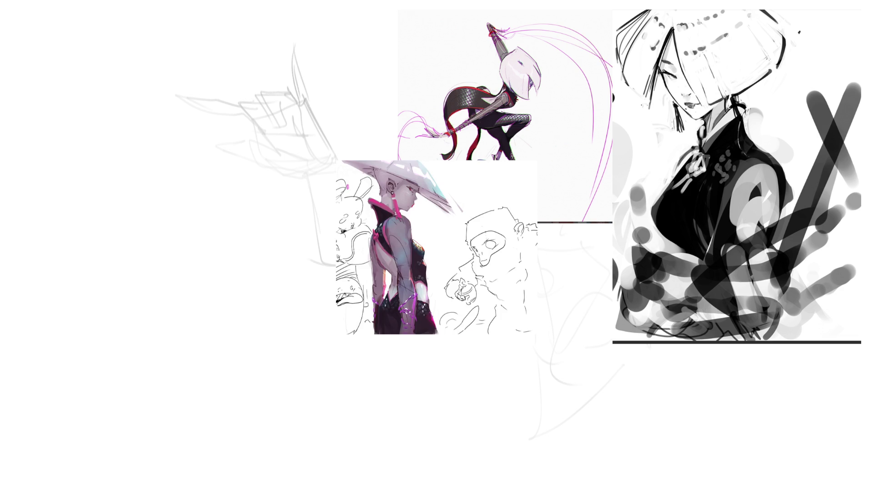
left_click_drag(437, 248, 182, 110)
mouse_move(282, 195)
left_mouse_down()
mouse_move(477, 364)
mouse_move(210, 206)
left_mouse_up()
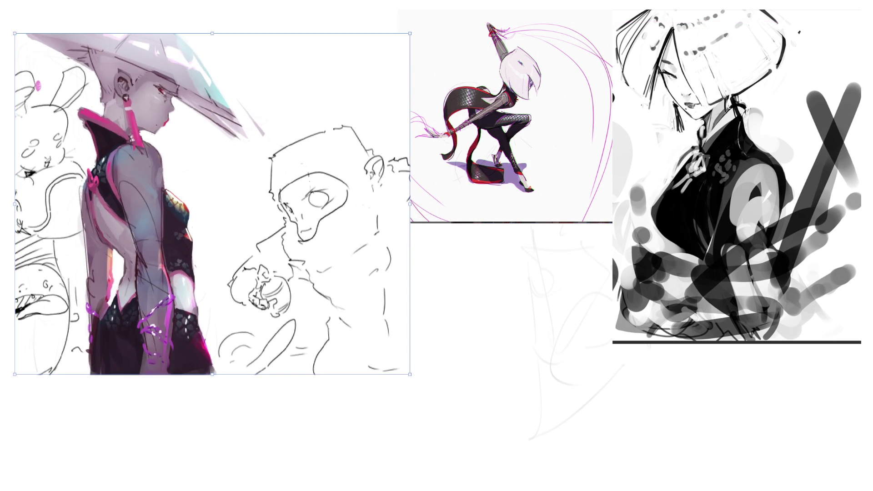
key("Return")
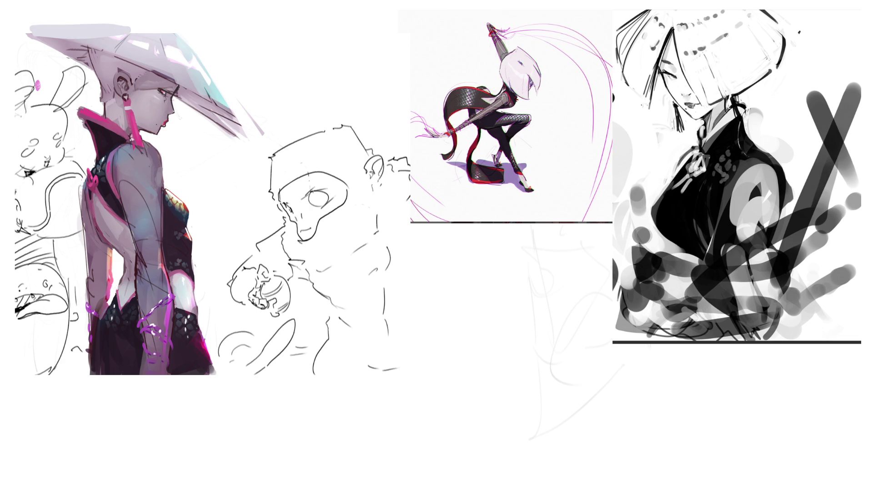
Paint a light grey band along the hat top, redoing the first stroke shorter.
left_click_drag(34, 27, 168, 25)
key("ctrl+z")
mouse_move(33, 26)
left_mouse_down()
mouse_move(123, 25)
mouse_move(125, 15)
mouse_move(53, 18)
mouse_move(132, 7)
mouse_move(164, 14)
mouse_move(175, 27)
left_mouse_up()
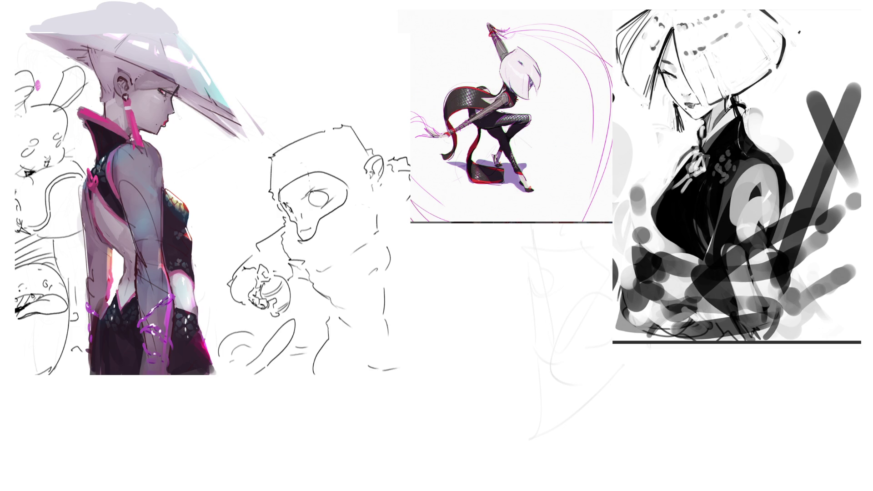
mouse_move(45, 21)
left_mouse_down()
mouse_move(22, 26)
mouse_move(98, 7)
left_mouse_up()
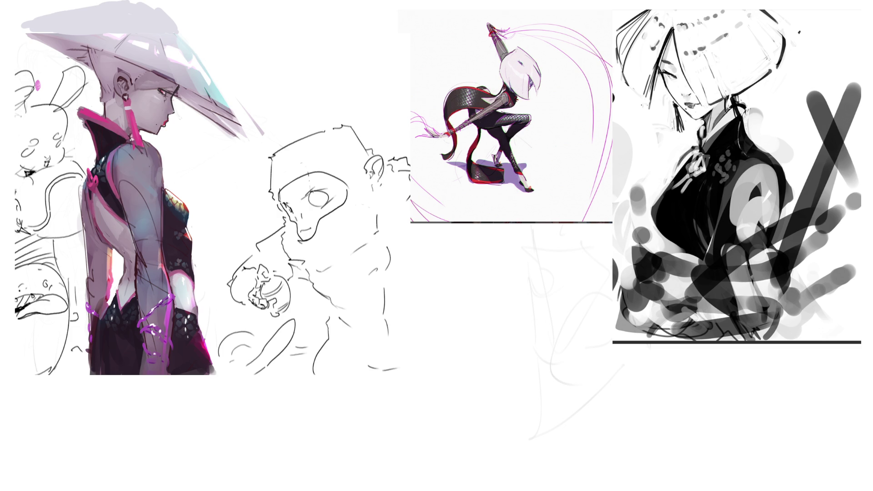
Lighten and reshape the hat's grey band, then lasso-select the top of the hat.
left_click_drag(160, 9, 176, 27)
mouse_move(36, 22)
left_mouse_down()
mouse_move(114, 5)
mouse_move(100, 2)
left_mouse_up()
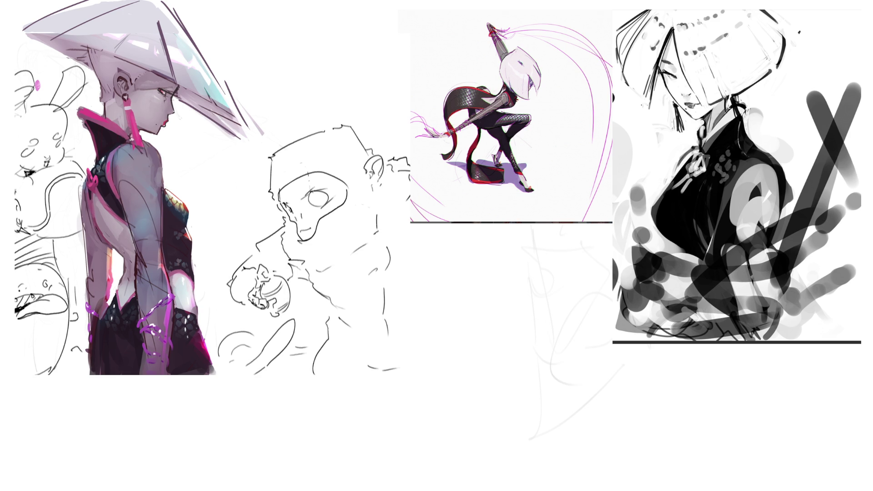
mouse_move(271, 41)
left_mouse_down()
mouse_move(215, 0)
mouse_move(49, 54)
mouse_move(80, 69)
mouse_move(92, 99)
mouse_move(191, 154)
mouse_move(273, 132)
mouse_move(298, 61)
left_mouse_up()
key("ctrl+t")
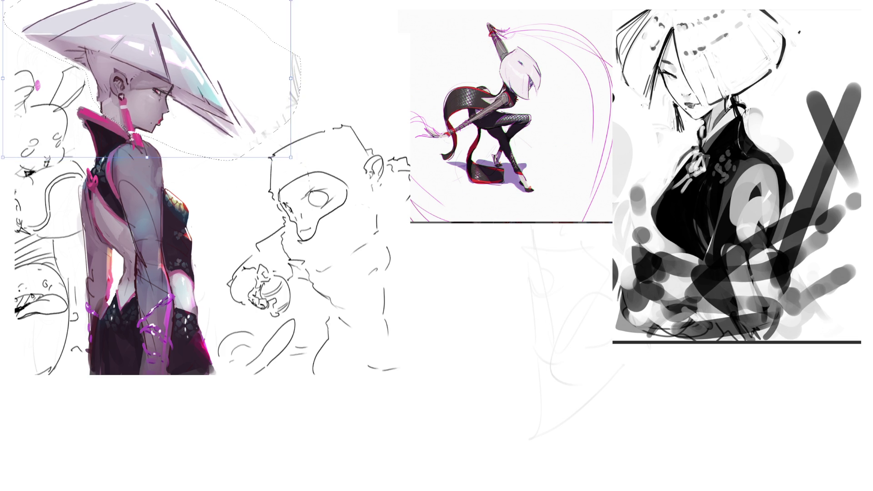
Nudge the selected hat right and down, shrink it slightly, then apply and deselect.
left_click_drag(146, 77, 150, 80)
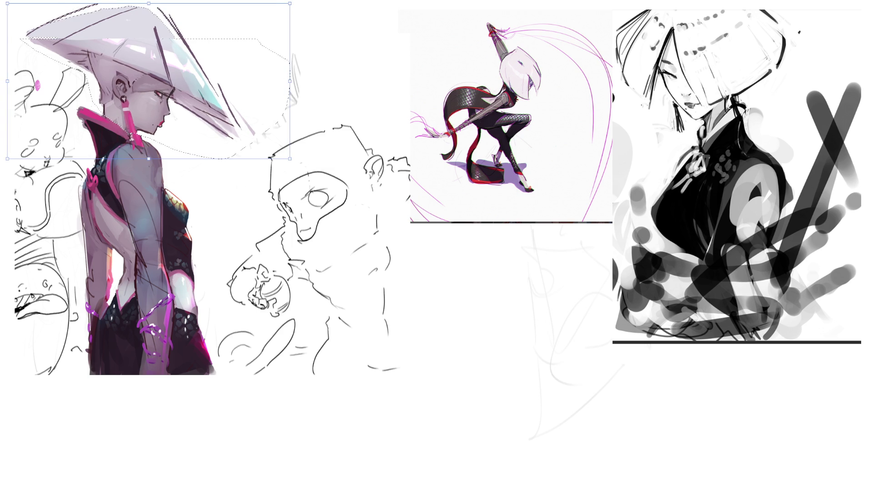
left_click_drag(8, 4, 12, 9)
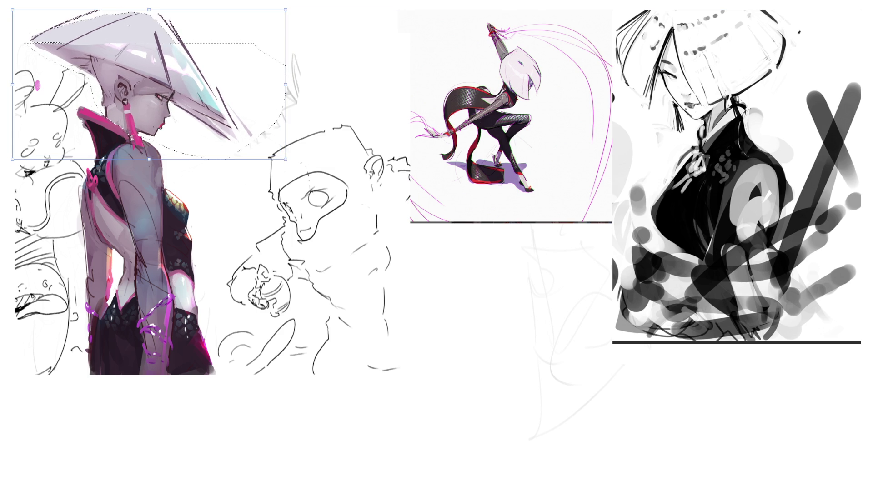
left_click_drag(286, 9, 279, 11)
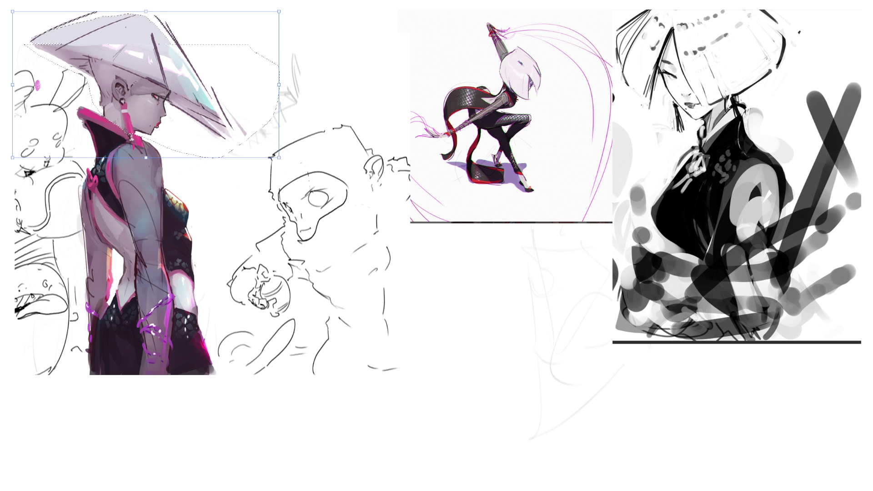
key("Return")
key("ctrl+d")
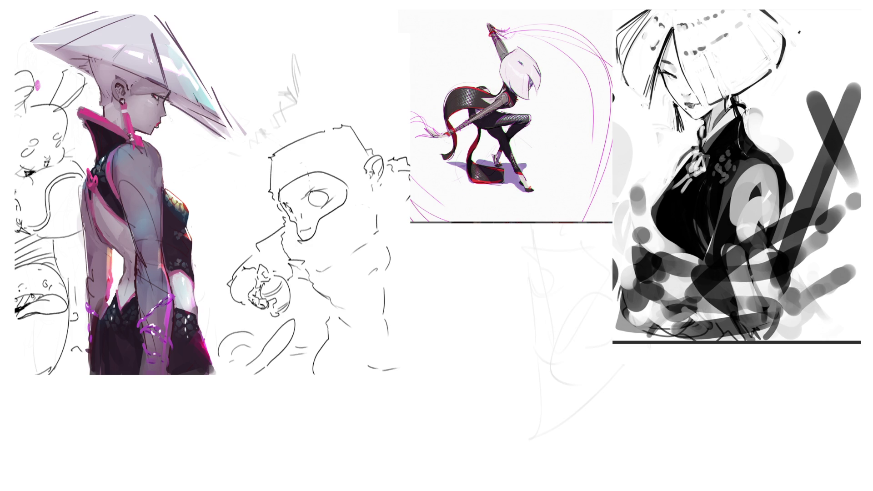
left_click_drag(91, 46, 138, 26)
Redraw the dark curve along the hat's left edge, undoing and retrying until it fits.
key("ctrl+z")
left_click_drag(92, 57, 101, 99)
key("ctrl+z")
left_click_drag(93, 58, 101, 91)
key("ctrl+z")
left_click_drag(96, 61, 97, 93)
key("ctrl+z")
key("ctrl+z")
left_click_drag(95, 60, 97, 91)
key("ctrl+z")
left_click_drag(93, 60, 95, 91)
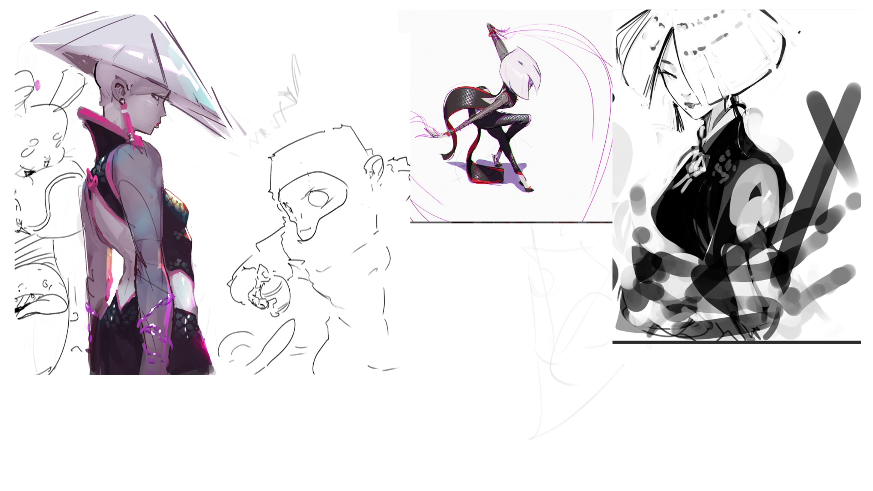
Lighten the hat's underside and rework the dark lines along its right edge and brim.
mouse_move(63, 52)
left_mouse_down()
mouse_move(95, 61)
mouse_move(78, 72)
left_mouse_up()
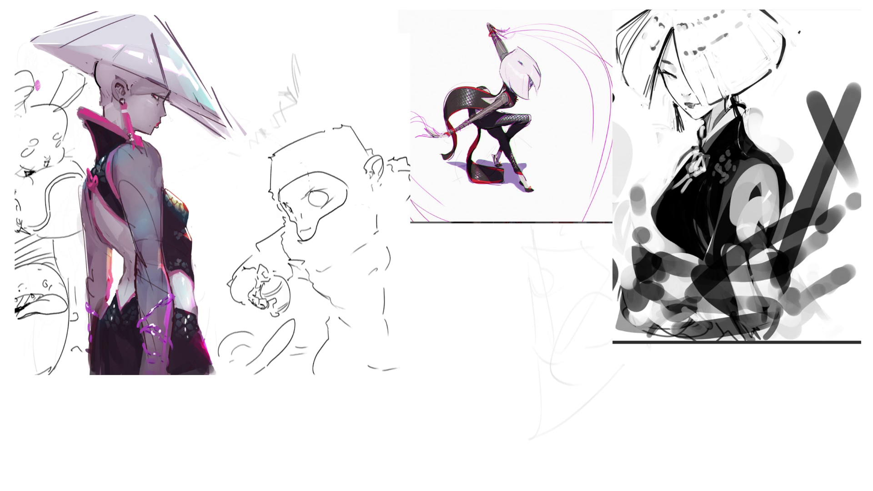
left_click_drag(203, 121, 213, 126)
left_click_drag(194, 64, 239, 129)
key("ctrl+z")
left_click_drag(199, 108, 239, 132)
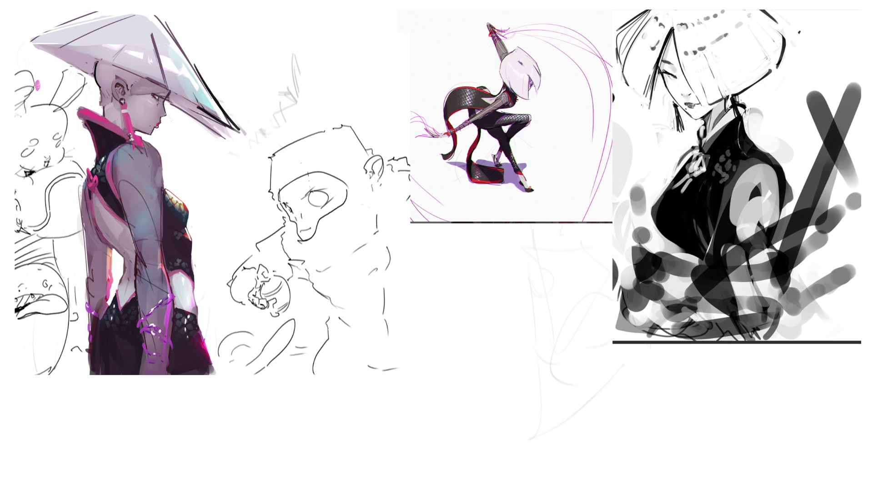
left_click_drag(198, 109, 223, 132)
mouse_move(198, 107)
left_mouse_down()
mouse_move(220, 137)
mouse_move(211, 133)
left_mouse_up()
key("ctrl+z")
left_click_drag(172, 101, 225, 139)
left_click_drag(200, 108, 214, 125)
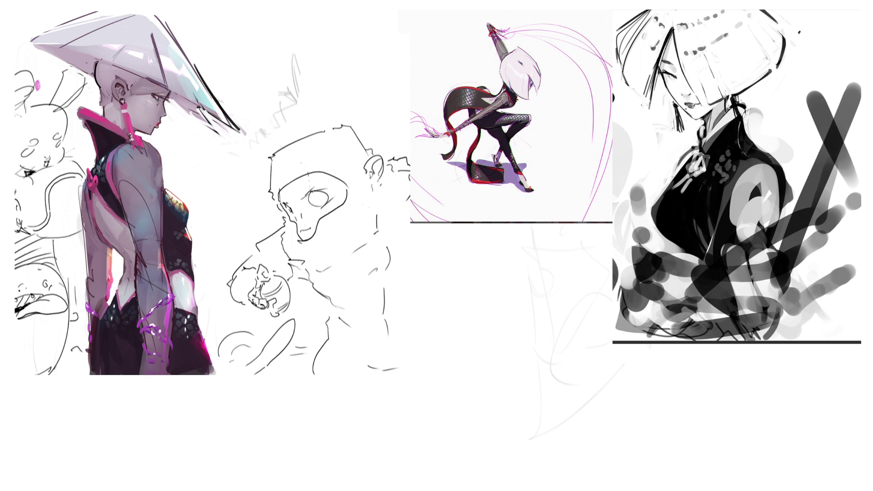
left_click_drag(196, 64, 206, 82)
Draw a flattened dark arc over the top of the hat.
mouse_move(18, 37)
left_mouse_down()
mouse_move(34, 47)
mouse_move(135, 4)
left_mouse_up()
key("ctrl+z")
left_click_drag(20, 36, 137, 13)
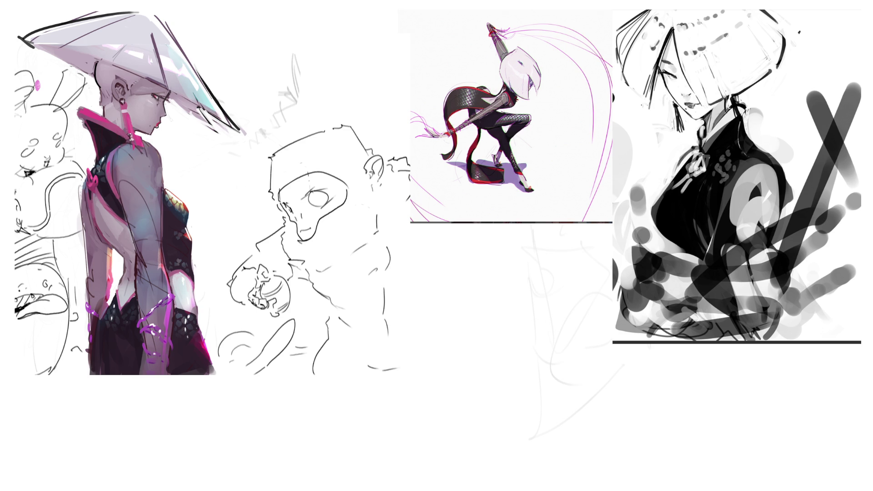
Clean up the hat's brim and top edge, erasing faint marks and adding a grey brim line.
left_click_drag(55, 57, 108, 16)
mouse_move(133, 13)
left_mouse_down()
mouse_move(32, 45)
mouse_move(59, 50)
mouse_move(30, 44)
mouse_move(91, 27)
mouse_move(34, 22)
left_mouse_up()
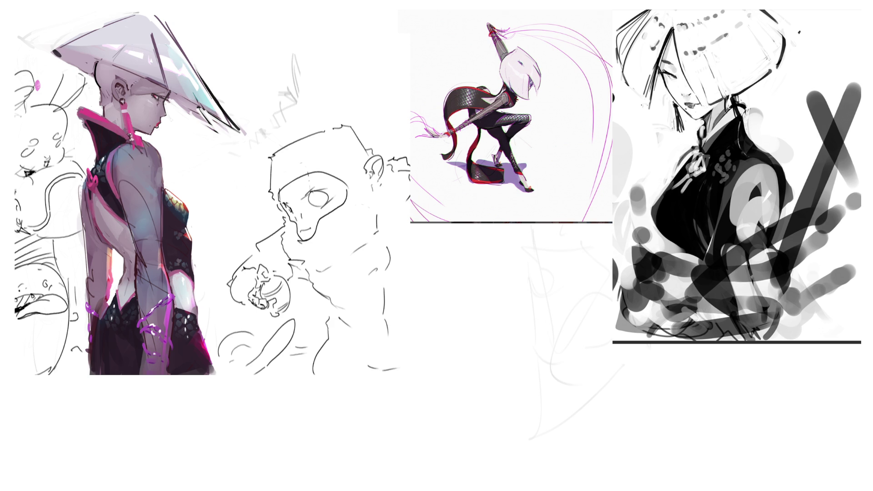
mouse_move(125, 14)
left_mouse_down()
mouse_move(166, 25)
mouse_move(175, 39)
left_mouse_up()
left_click_drag(112, 20, 182, 41)
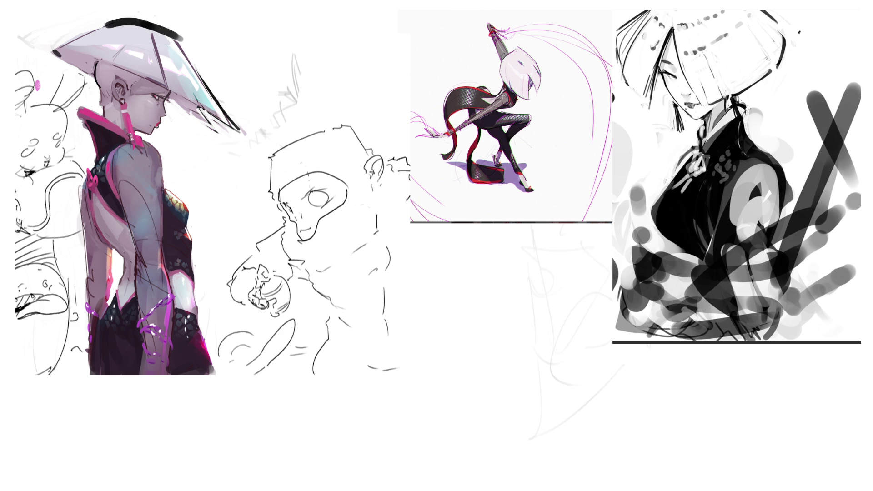
mouse_move(110, 18)
left_mouse_down()
mouse_move(174, 32)
mouse_move(185, 54)
left_mouse_up()
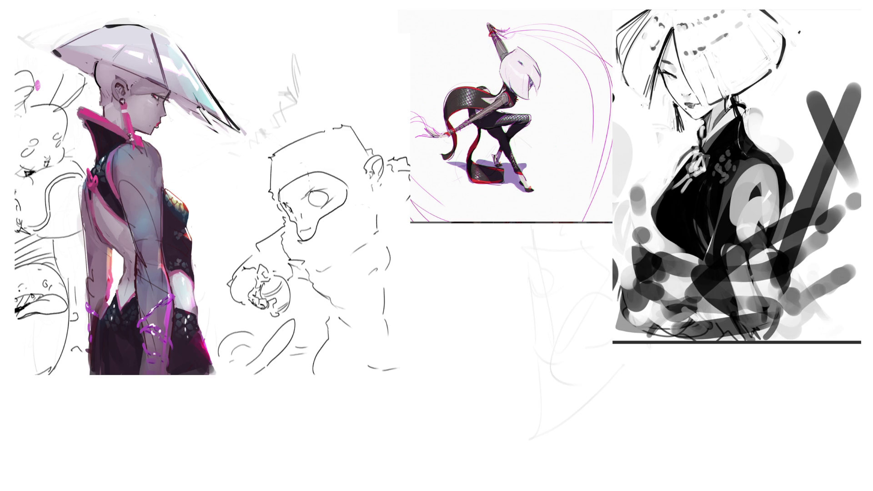
left_click_drag(55, 50, 132, 23)
left_click_drag(73, 45, 136, 25)
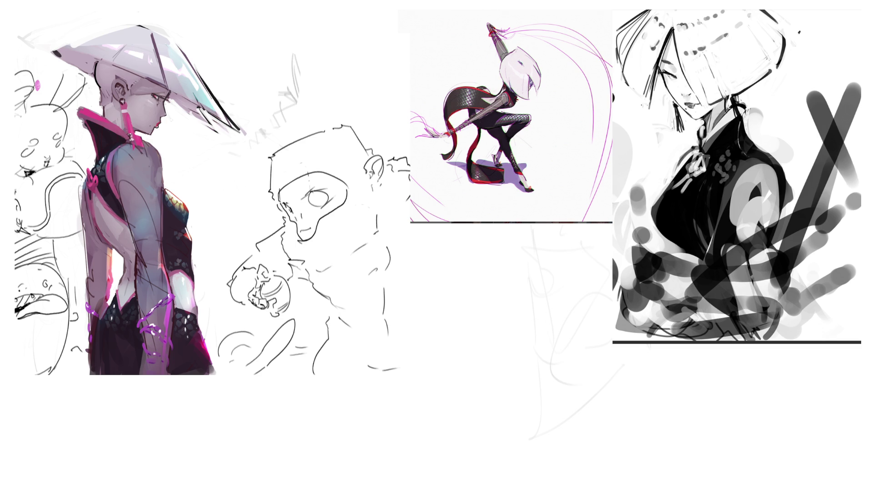
Lighten the neck area, then darken the collar and back outline with long strokes.
mouse_move(138, 134)
left_mouse_down()
mouse_move(151, 131)
mouse_move(157, 184)
left_mouse_up()
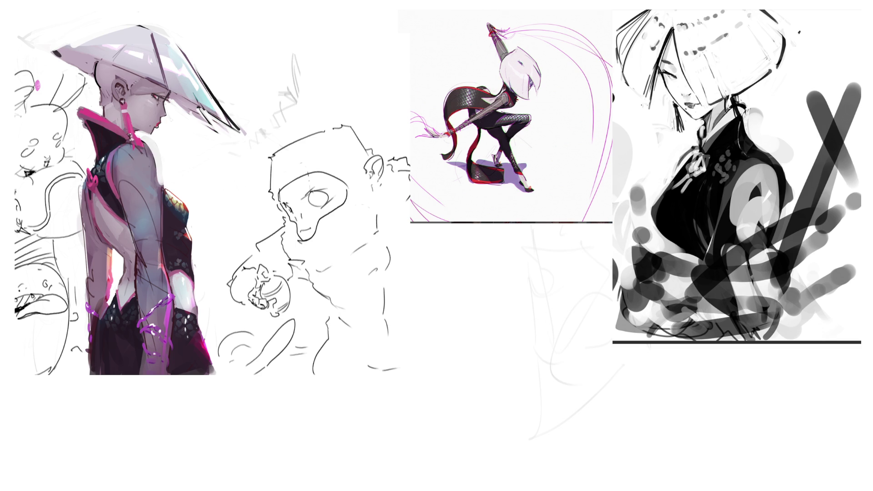
left_click_drag(150, 141, 159, 171)
left_click_drag(143, 138, 158, 174)
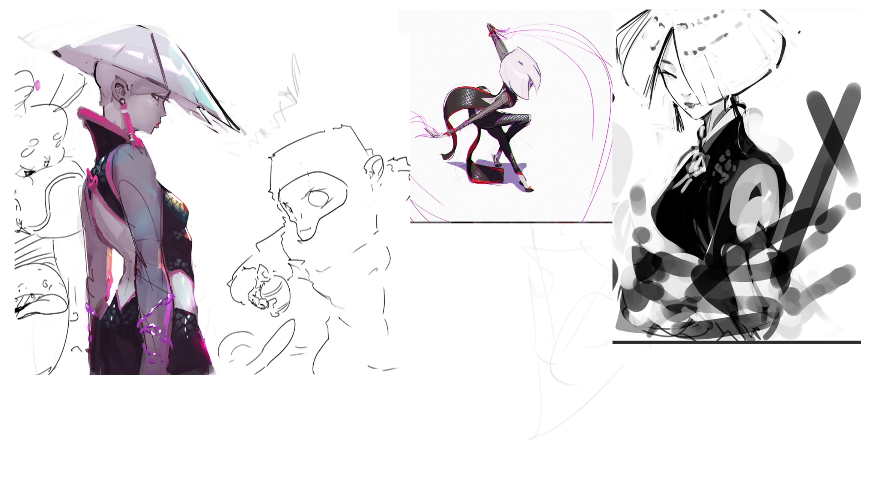
mouse_move(86, 114)
left_mouse_down()
mouse_move(76, 134)
mouse_move(88, 169)
mouse_move(79, 213)
mouse_move(85, 308)
left_mouse_up()
left_click_drag(83, 173, 85, 300)
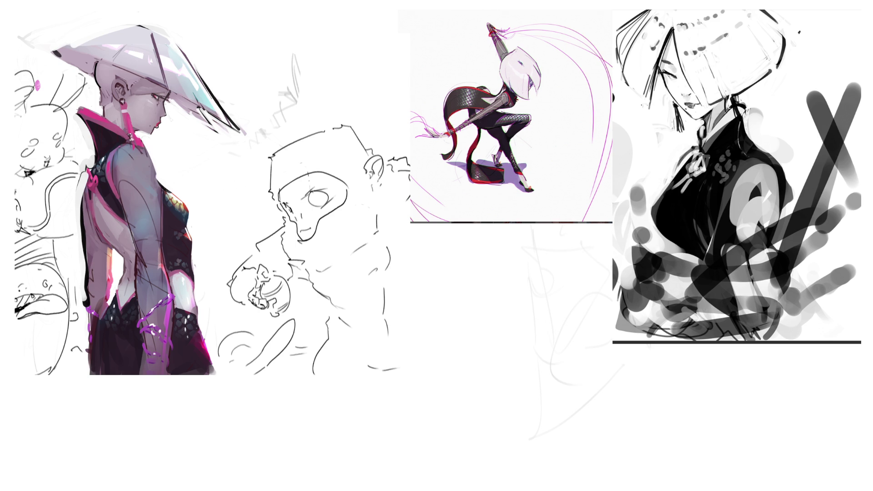
mouse_move(96, 227)
left_mouse_down()
mouse_move(125, 263)
mouse_move(107, 311)
left_mouse_up()
mouse_move(113, 281)
left_mouse_down()
mouse_move(107, 308)
mouse_move(110, 250)
left_mouse_up()
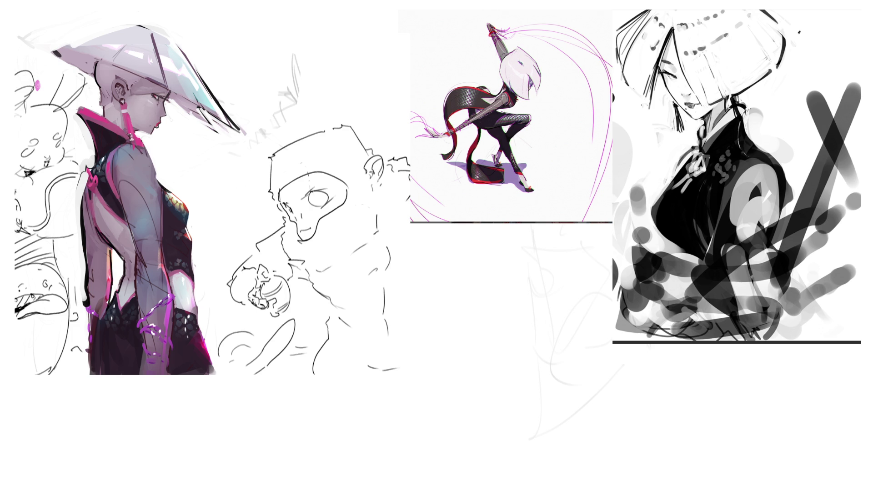
Outline the skirt's right edge and darken the figure's right side, undoing the chest strokes.
left_click_drag(193, 286, 211, 364)
left_click_drag(191, 248, 189, 274)
left_click_drag(191, 224, 186, 243)
left_click_drag(163, 185, 186, 204)
key("ctrl+z")
key("ctrl+z")
left_click_drag(159, 148, 145, 180)
key("ctrl+z")
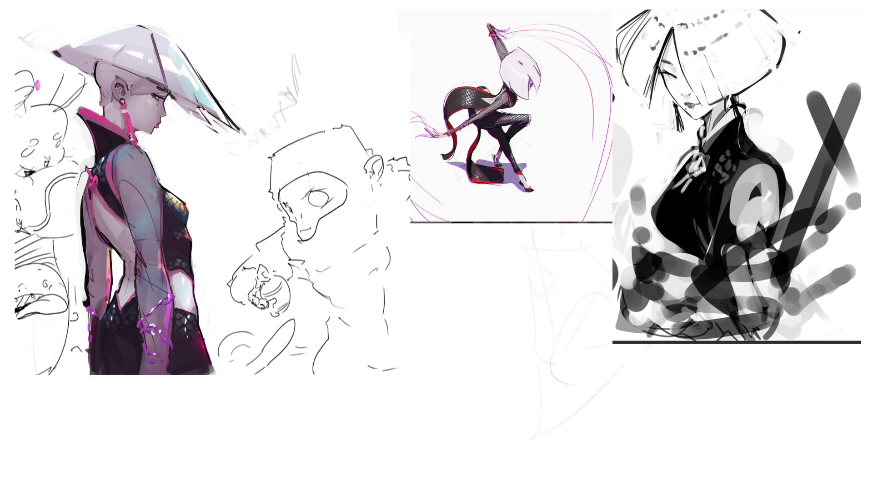
Sample skin tones from the face and touch up the eye, nose and lips profile.
left_click(156, 103)
left_click_drag(156, 103, 159, 117)
left_click(114, 113)
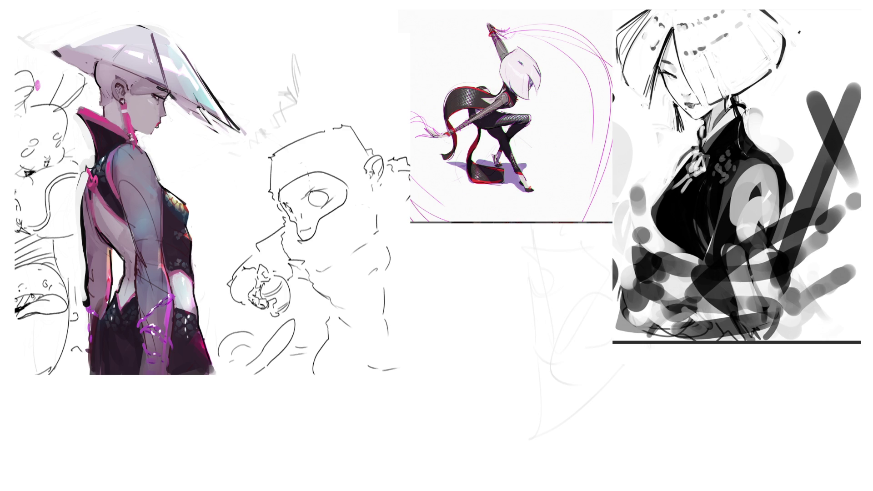
left_click_drag(159, 119, 159, 129)
Darken the neck beneath the collar, then extend the sketch box's right edge into a hand.
left_click_drag(134, 127, 143, 134)
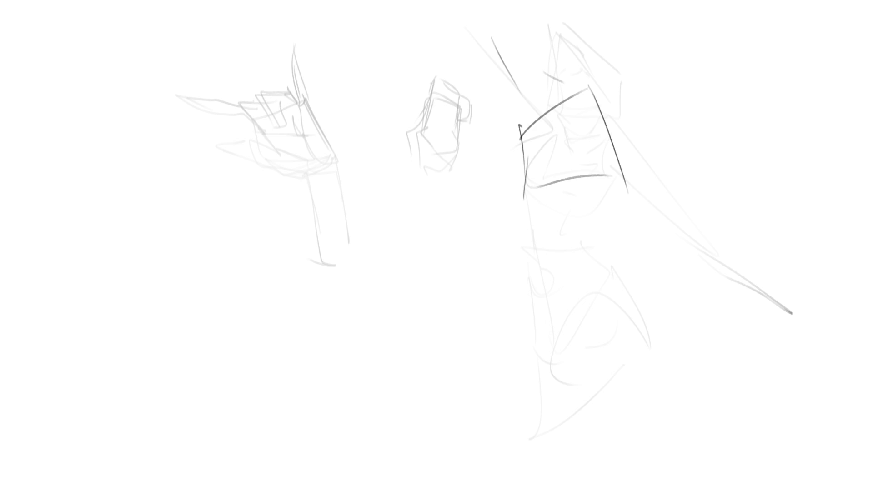
left_click_drag(595, 90, 631, 198)
Draw the hand's right side, outer edge and knuckle line along the box bottom.
left_click_drag(626, 149, 657, 215)
mouse_move(593, 90)
left_mouse_down()
mouse_move(625, 157)
mouse_move(630, 212)
left_mouse_up()
mouse_move(522, 199)
left_mouse_down()
mouse_move(583, 184)
mouse_move(611, 193)
left_mouse_up()
Sketch three long fingers hanging down below the box.
left_click_drag(623, 180, 630, 237)
mouse_move(520, 198)
left_mouse_down()
mouse_move(521, 279)
mouse_move(534, 272)
left_mouse_up()
mouse_move(539, 234)
left_mouse_down()
mouse_move(555, 225)
mouse_move(576, 252)
mouse_move(608, 228)
left_mouse_up()
left_click_drag(552, 213, 600, 292)
mouse_move(602, 227)
left_mouse_down()
mouse_move(615, 326)
mouse_move(633, 291)
mouse_move(643, 315)
left_mouse_up()
left_click_drag(632, 204, 646, 309)
mouse_move(631, 145)
left_mouse_down()
mouse_move(652, 252)
mouse_move(647, 224)
mouse_move(649, 237)
left_mouse_up()
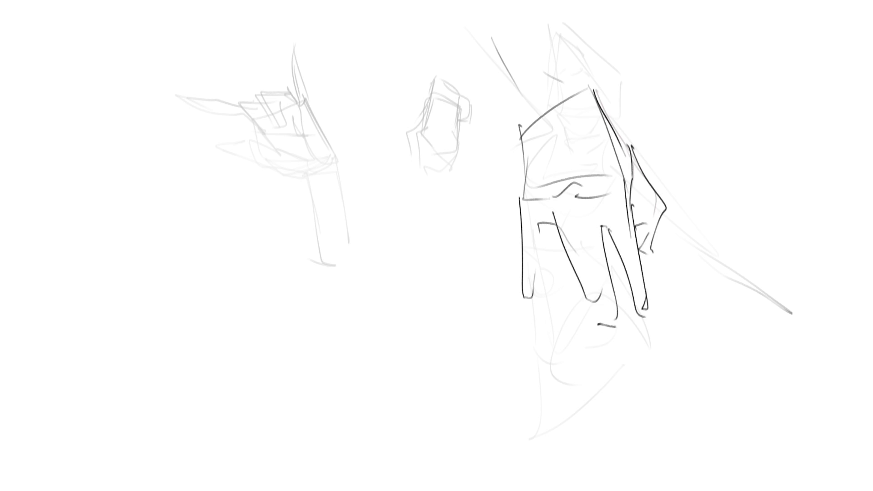
Mark the box's upper-left corner and draw the forearm line down from the top.
mouse_move(521, 114)
left_mouse_down()
mouse_move(520, 125)
mouse_move(449, 21)
mouse_move(515, 105)
left_mouse_up()
mouse_move(513, 0)
left_mouse_down()
mouse_move(583, 82)
mouse_move(551, 38)
left_mouse_up()
mouse_move(578, 87)
left_mouse_down()
mouse_move(544, 108)
mouse_move(555, 110)
left_mouse_up()
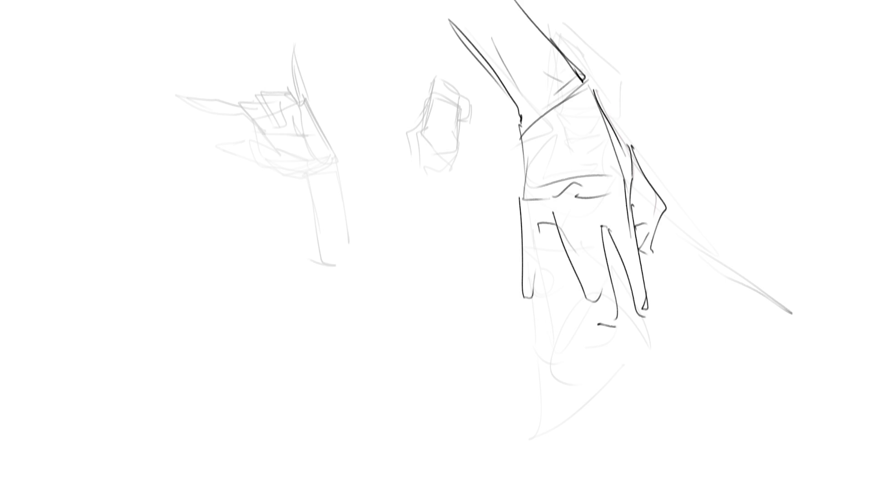
Sketch the left eye with its lids and a long brow line above it.
mouse_move(150, 130)
left_mouse_down()
mouse_move(195, 161)
mouse_move(127, 121)
mouse_move(218, 132)
mouse_move(239, 160)
mouse_move(189, 162)
left_mouse_up()
left_click_drag(189, 161, 217, 162)
mouse_move(163, 123)
left_mouse_down()
mouse_move(172, 141)
mouse_move(200, 145)
left_mouse_up()
left_click_drag(135, 121, 232, 153)
left_click_drag(171, 117, 221, 146)
left_click_drag(166, 116, 217, 124)
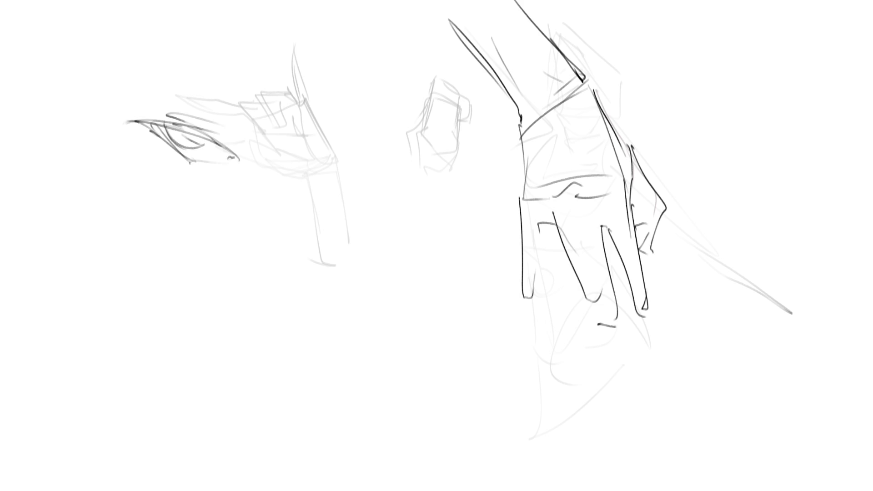
left_click_drag(159, 138, 168, 146)
left_click_drag(171, 149, 234, 165)
left_click_drag(218, 110, 228, 130)
mouse_move(178, 53)
left_mouse_down()
mouse_move(242, 99)
mouse_move(266, 133)
left_mouse_up()
Sketch the second eye with iris and brow, plus the nose bridge lines.
mouse_move(334, 157)
left_mouse_down()
mouse_move(300, 169)
mouse_move(314, 187)
left_mouse_up()
mouse_move(303, 172)
left_mouse_down()
mouse_move(349, 167)
mouse_move(330, 185)
mouse_move(358, 175)
mouse_move(338, 191)
left_mouse_up()
left_click_drag(328, 193, 349, 195)
left_click_drag(317, 178, 328, 184)
mouse_move(332, 168)
left_mouse_down()
mouse_move(333, 184)
mouse_move(368, 182)
mouse_move(351, 183)
left_mouse_up()
left_click_drag(341, 176, 392, 180)
left_click_drag(324, 164, 355, 162)
mouse_move(334, 127)
left_mouse_down()
mouse_move(383, 119)
mouse_move(356, 153)
left_mouse_up()
left_click_drag(383, 74, 373, 200)
left_click_drag(413, 64, 338, 289)
left_click_drag(411, 117, 364, 184)
Draw the jaw, chin and cheek lines of the face.
left_click_drag(343, 347, 335, 356)
left_click_drag(392, 190, 320, 338)
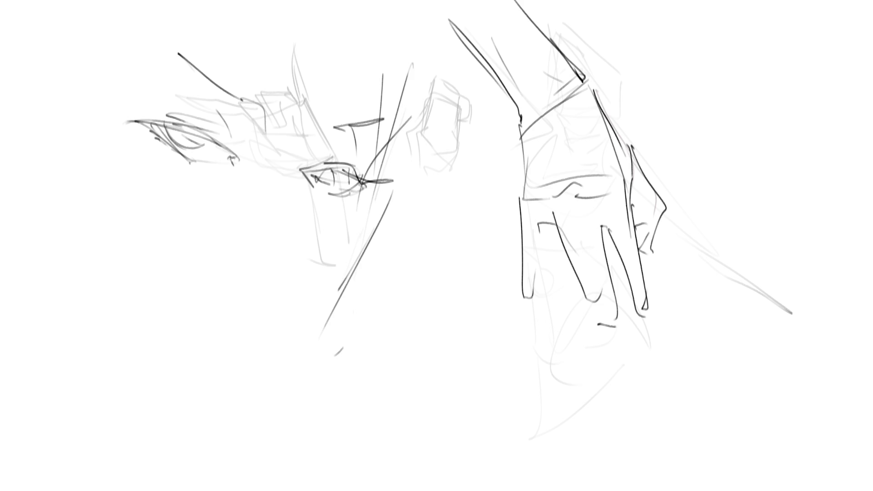
left_click_drag(390, 193, 303, 391)
left_click_drag(208, 374, 258, 400)
left_click_drag(112, 167, 121, 196)
left_click_drag(127, 207, 184, 313)
left_click_drag(253, 364, 321, 341)
left_click_drag(314, 333, 324, 332)
left_click_drag(210, 314, 324, 331)
left_click_drag(323, 371, 320, 391)
mouse_move(127, 205)
left_mouse_down()
mouse_move(168, 252)
mouse_move(298, 346)
left_mouse_up()
Add the nose, cheek and chin strokes, then fade the face and hand lines to light grey.
left_click_drag(315, 131, 304, 207)
mouse_move(334, 108)
left_mouse_down()
mouse_move(299, 204)
mouse_move(339, 278)
left_mouse_up()
left_click_drag(339, 281, 282, 315)
left_click_drag(296, 296, 290, 303)
left_click_drag(253, 228, 257, 289)
left_click_drag(278, 201, 278, 305)
mouse_move(278, 309)
left_mouse_down()
mouse_move(290, 302)
mouse_move(326, 318)
mouse_move(283, 359)
left_mouse_up()
left_click_drag(283, 366, 273, 376)
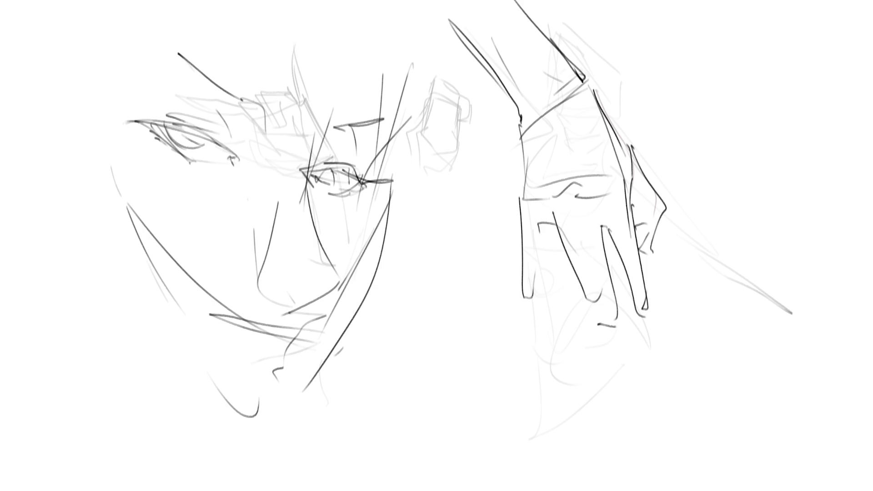
mouse_move(282, 218)
left_mouse_down()
mouse_move(253, 195)
mouse_move(370, 69)
mouse_move(350, 195)
mouse_move(229, 344)
left_mouse_up()
mouse_move(468, 41)
left_mouse_down()
mouse_move(458, 165)
mouse_move(499, 1)
mouse_move(633, 195)
left_mouse_up()
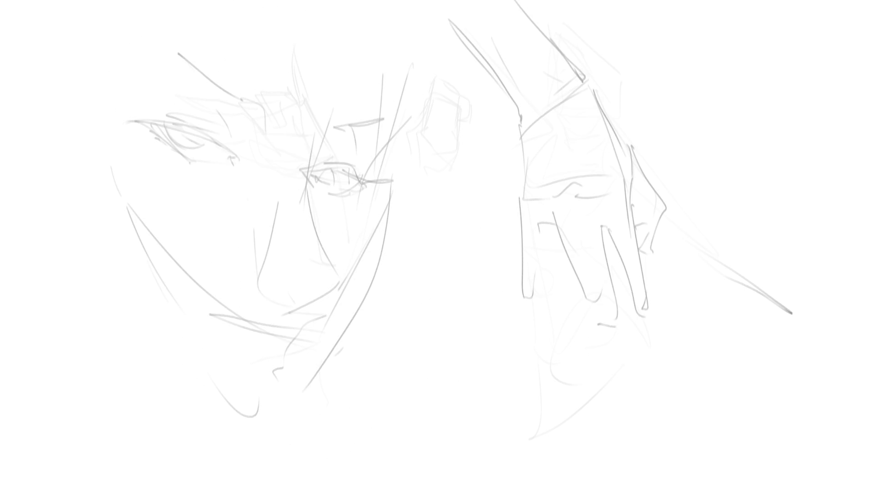
Move the faded sketch right and slightly down with Ctrl+T, then begin a new head's arched outline.
key("ctrl+t")
left_click_drag(500, 227, 539, 239)
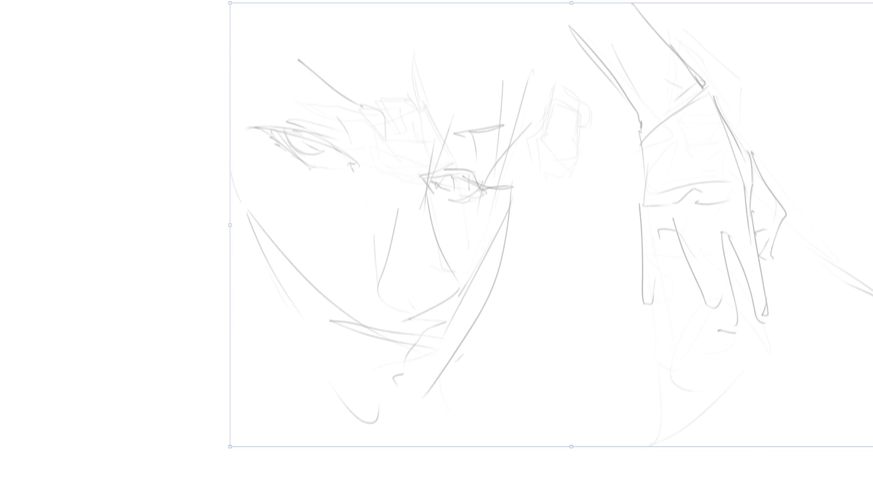
key("Return")
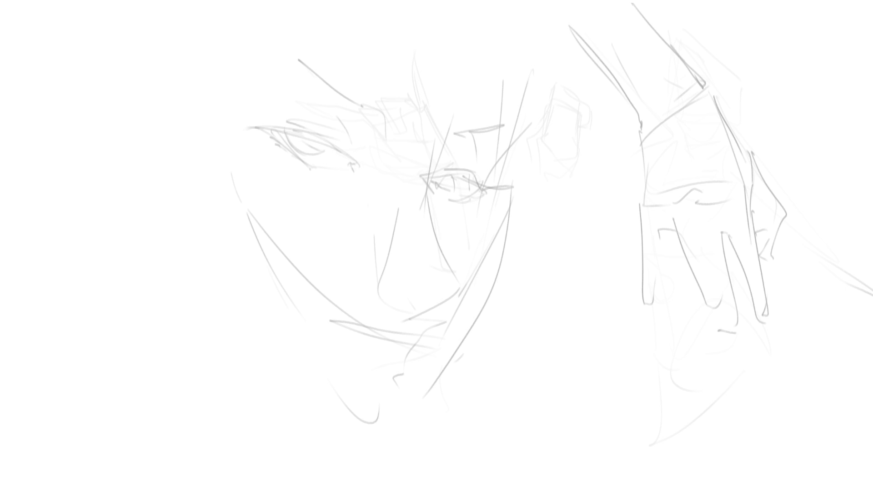
mouse_move(296, 63)
left_mouse_down()
mouse_move(305, 106)
mouse_move(366, 11)
mouse_move(394, 91)
left_mouse_up()
Draw the new head's arched outline with diagonal and construction lines.
mouse_move(300, 82)
left_mouse_down()
mouse_move(332, 147)
mouse_move(381, 145)
left_mouse_up()
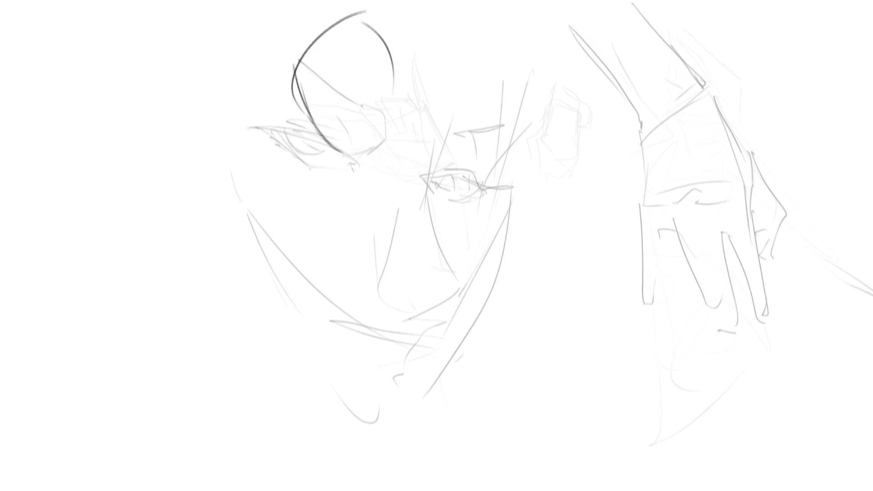
left_click_drag(405, 94, 375, 152)
left_click_drag(390, 134, 365, 160)
left_click_drag(318, 24, 340, 131)
left_click_drag(349, 135, 428, 100)
mouse_move(467, 33)
left_mouse_down()
mouse_move(448, 86)
mouse_move(459, 61)
left_mouse_up()
Add long hair strands, a closed eye and the head's lower edge and jaw lines.
left_click_drag(317, 20, 294, 123)
mouse_move(258, 6)
left_mouse_down()
mouse_move(249, 91)
mouse_move(284, 122)
left_mouse_up()
mouse_move(310, 3)
left_mouse_down()
mouse_move(318, 42)
mouse_move(343, 64)
left_mouse_up()
mouse_move(306, 92)
left_mouse_down()
mouse_move(330, 106)
mouse_move(311, 84)
mouse_move(323, 85)
left_mouse_up()
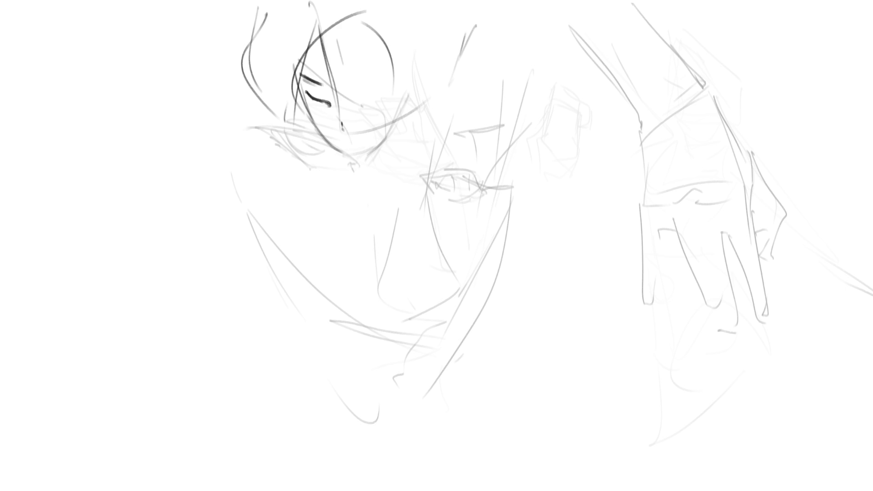
mouse_move(343, 144)
left_mouse_down()
mouse_move(368, 157)
mouse_move(402, 116)
mouse_move(409, 140)
mouse_move(424, 146)
left_mouse_up()
left_click_drag(303, 115, 305, 142)
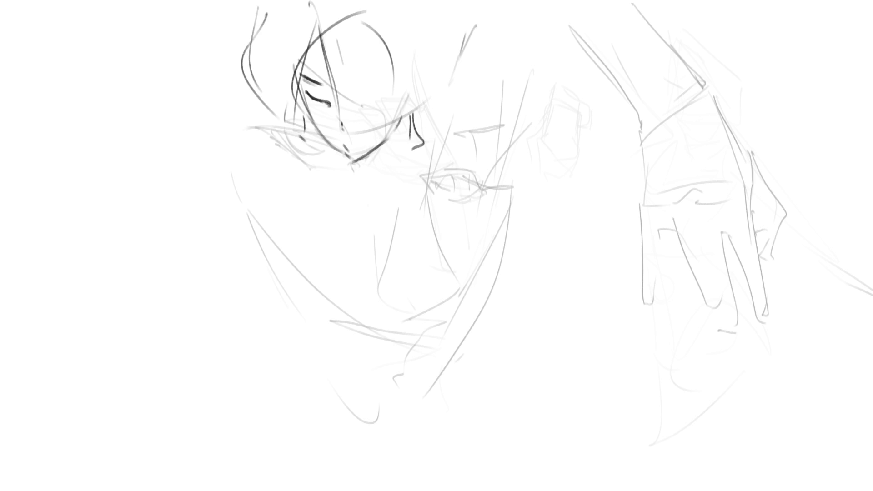
mouse_move(402, 109)
left_mouse_down()
mouse_move(362, 167)
mouse_move(367, 180)
left_mouse_up()
Sketch the jaw, neck and chin lines below the head.
left_click_drag(335, 152, 378, 187)
left_click_drag(402, 127, 375, 183)
mouse_move(406, 124)
left_mouse_down()
mouse_move(394, 169)
mouse_move(364, 193)
left_mouse_up()
left_click_drag(365, 191, 382, 206)
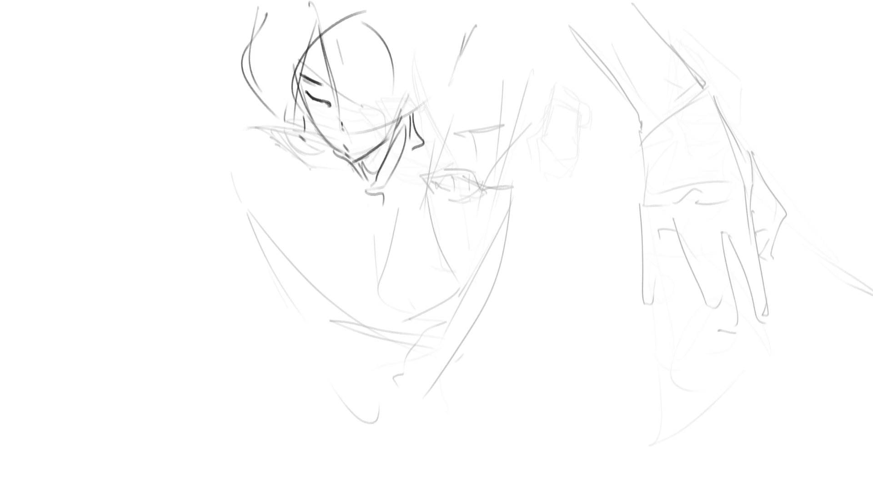
Draw the pointed collar beside the chin, with a large arc next to it.
left_click_drag(338, 165, 318, 140)
mouse_move(301, 136)
left_mouse_down()
mouse_move(272, 188)
mouse_move(334, 158)
left_mouse_up()
mouse_move(334, 160)
left_mouse_down()
mouse_move(349, 214)
mouse_move(406, 195)
left_mouse_up()
mouse_move(415, 170)
left_mouse_down()
mouse_move(423, 154)
mouse_move(448, 232)
left_mouse_up()
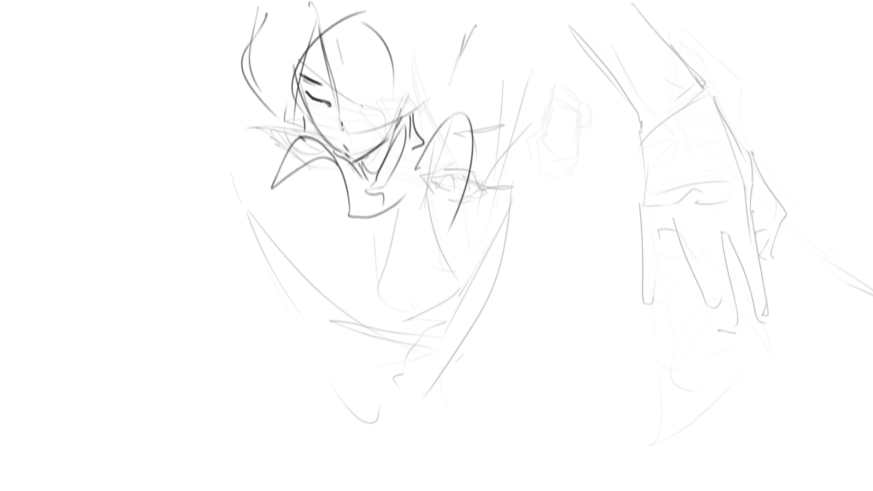
Outline the left arm, inner arm arc, thigh curve and long crossing arm strokes.
left_click_drag(298, 150, 277, 277)
mouse_move(339, 231)
left_mouse_down()
mouse_move(300, 178)
mouse_move(289, 286)
mouse_move(481, 340)
left_mouse_up()
left_click_drag(277, 276, 496, 332)
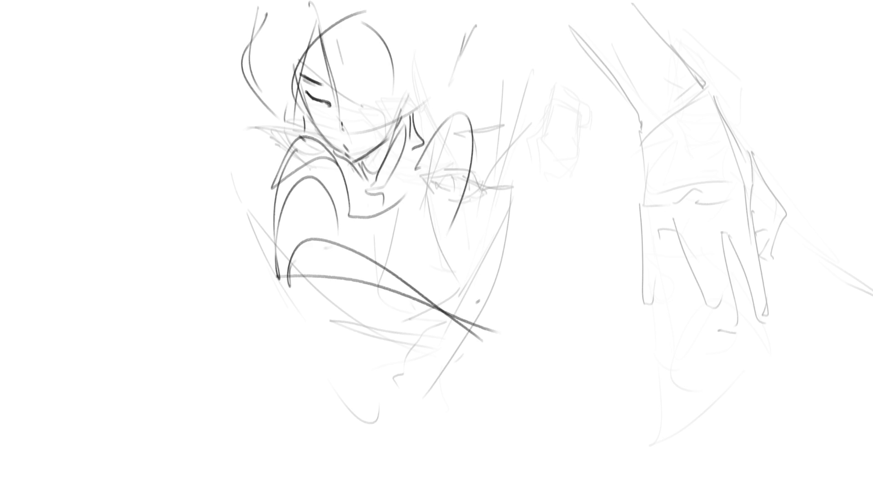
mouse_move(481, 313)
left_mouse_down()
mouse_move(532, 203)
mouse_move(498, 310)
left_mouse_up()
Sketch spiky wings at right and lower left, plus torso lines, and redraw the crossed arms.
mouse_move(516, 246)
left_mouse_down()
mouse_move(587, 239)
mouse_move(546, 292)
mouse_move(551, 335)
mouse_move(500, 324)
left_mouse_up()
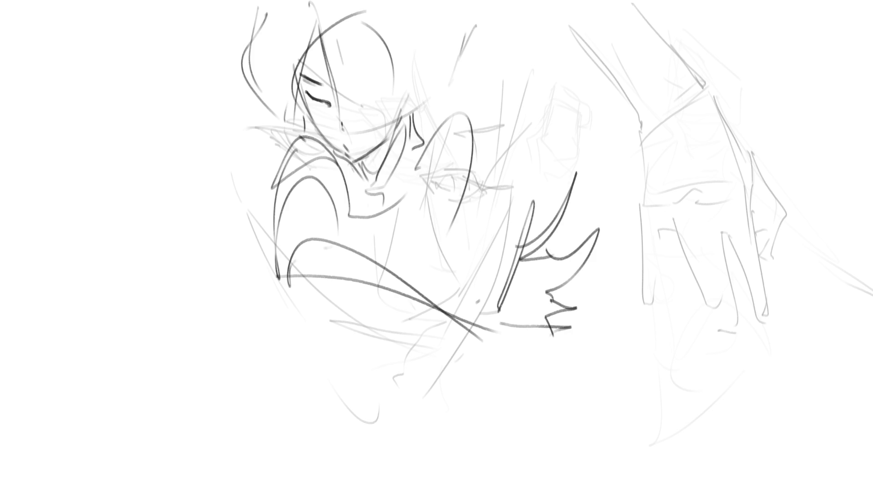
mouse_move(330, 321)
left_mouse_down()
mouse_move(353, 338)
mouse_move(383, 311)
left_mouse_up()
left_click_drag(480, 154, 435, 296)
mouse_move(448, 247)
left_mouse_down()
mouse_move(418, 273)
mouse_move(422, 332)
left_mouse_up()
mouse_move(383, 302)
left_mouse_down()
mouse_move(295, 379)
mouse_move(301, 366)
mouse_move(226, 354)
mouse_move(296, 351)
mouse_move(287, 353)
left_mouse_up()
mouse_move(255, 345)
left_mouse_down()
mouse_move(234, 384)
mouse_move(297, 366)
mouse_move(211, 405)
left_mouse_up()
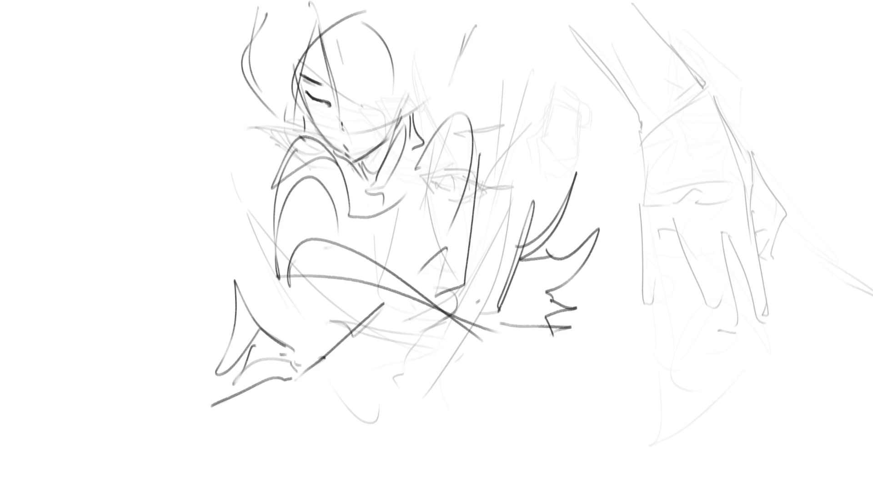
mouse_move(288, 366)
left_mouse_down()
mouse_move(375, 298)
mouse_move(427, 296)
left_mouse_up()
Redraw the crossed arm arcs, the body's right side line and the right shoulder arc.
left_click_drag(356, 349, 371, 341)
left_click_drag(288, 378, 462, 315)
left_click_drag(479, 167, 481, 306)
mouse_move(424, 138)
left_mouse_down()
mouse_move(439, 120)
mouse_move(487, 223)
left_mouse_up()
Darken the chin, neck and collar lines and draw a bow knot with trailing strokes.
left_click_drag(419, 107, 408, 157)
mouse_move(385, 164)
left_mouse_down()
mouse_move(355, 171)
mouse_move(355, 183)
left_mouse_up()
left_click_drag(307, 121, 354, 182)
mouse_move(413, 132)
left_mouse_down()
mouse_move(357, 189)
mouse_move(362, 213)
left_mouse_up()
mouse_move(373, 212)
left_mouse_down()
mouse_move(359, 223)
mouse_move(378, 207)
mouse_move(363, 187)
mouse_move(394, 183)
left_mouse_up()
mouse_move(363, 208)
left_mouse_down()
mouse_move(382, 205)
mouse_move(341, 238)
left_mouse_up()
left_click_drag(377, 192, 402, 250)
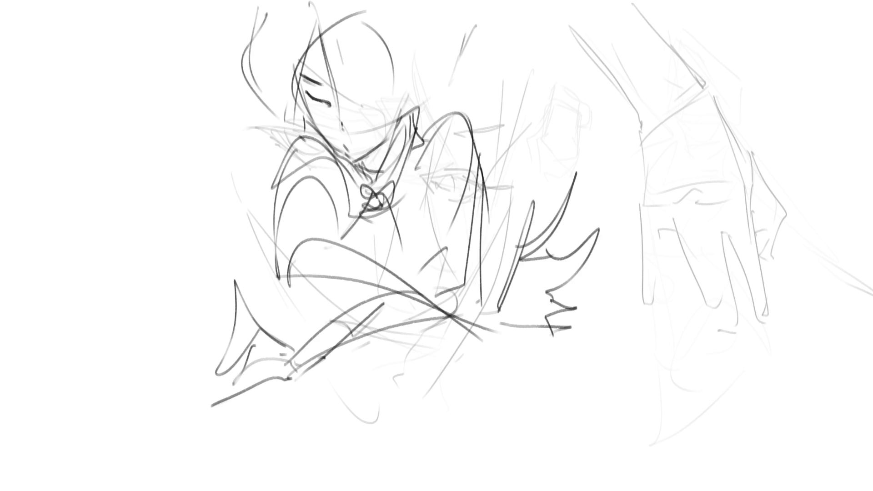
Add waist and arm strokes and run two long torso lines down to the canvas bottom.
left_click_drag(413, 154, 428, 268)
left_click_drag(305, 282, 349, 307)
left_click_drag(432, 264, 428, 281)
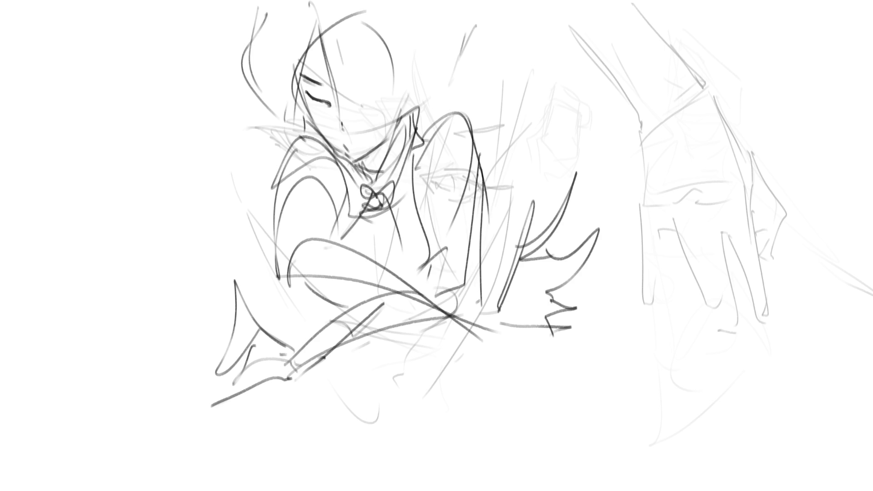
left_click_drag(312, 302, 314, 322)
mouse_move(336, 332)
left_mouse_down()
mouse_move(438, 320)
mouse_move(432, 359)
left_mouse_up()
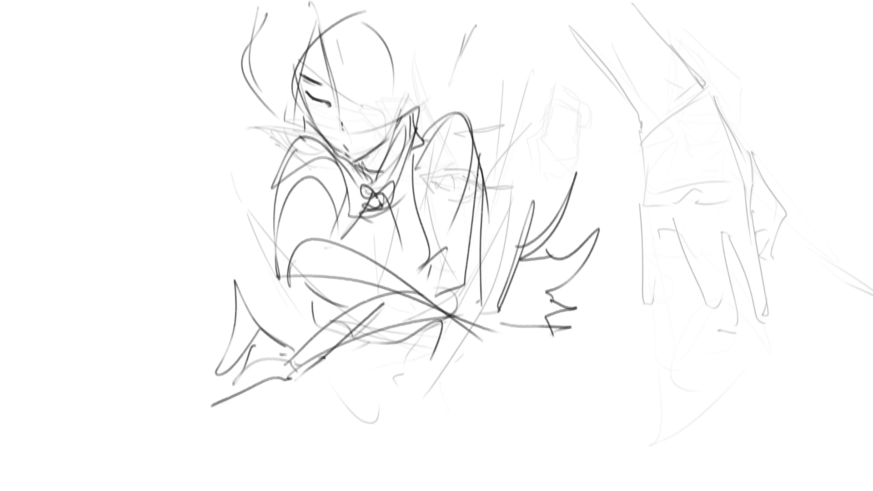
mouse_move(442, 326)
left_mouse_down()
mouse_move(434, 377)
mouse_move(392, 490)
left_mouse_up()
mouse_move(312, 370)
left_mouse_down()
mouse_move(304, 380)
mouse_move(300, 490)
left_mouse_up()
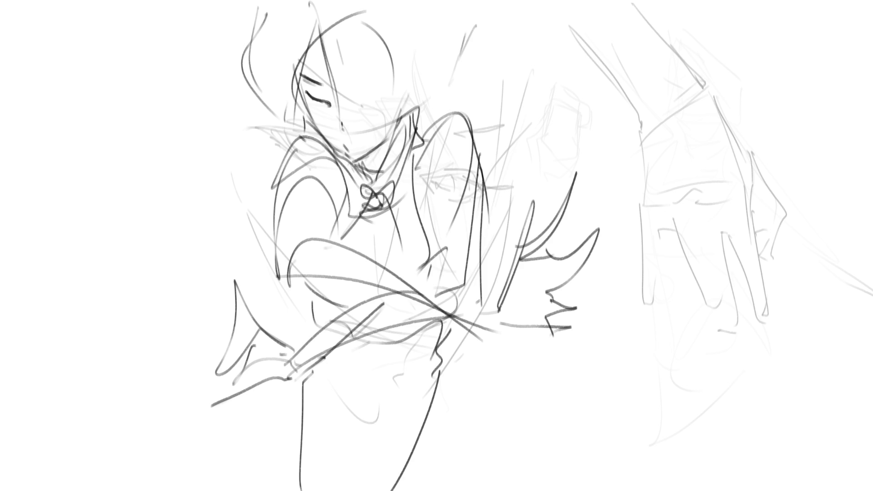
Draw the right hip curve, a left leg curve and short strokes along the bottom edge.
left_click_drag(439, 333, 483, 486)
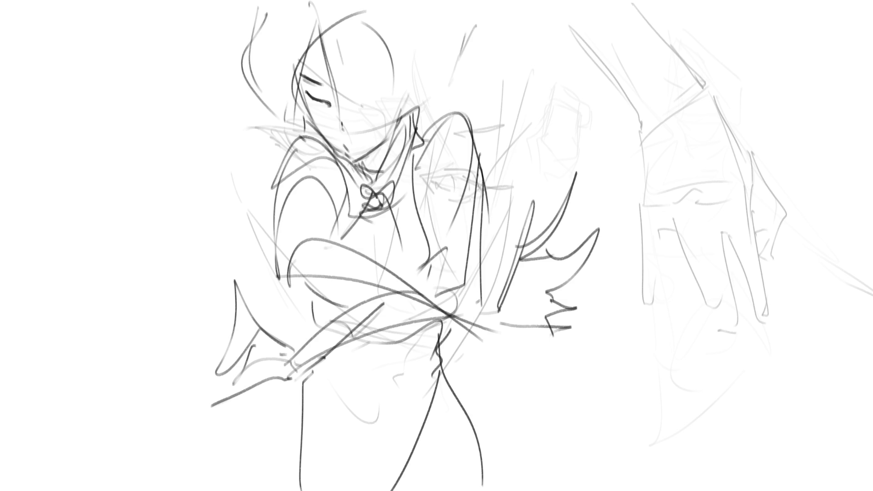
left_click_drag(301, 374, 249, 478)
left_click_drag(483, 469, 443, 490)
mouse_move(479, 475)
left_mouse_down()
mouse_move(439, 490)
mouse_move(492, 490)
left_mouse_up()
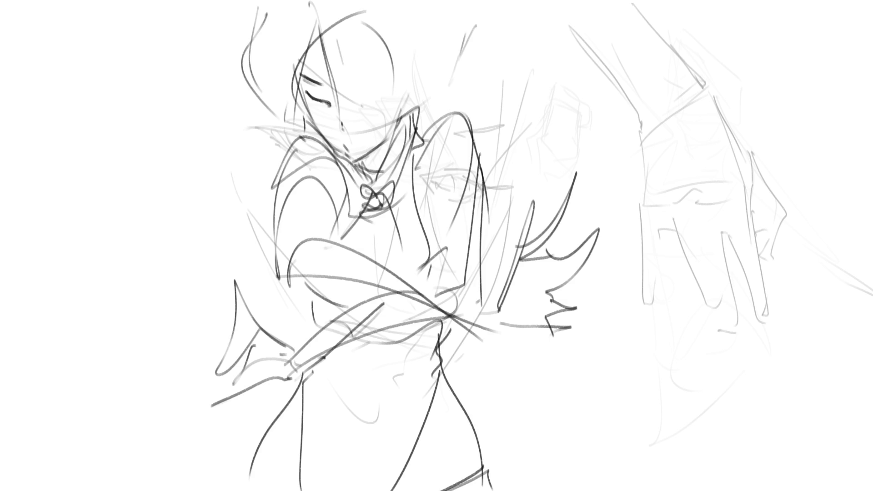
left_click_drag(253, 460, 286, 480)
Sketch the pointed hood over the head with its hooked left edge beside the face.
mouse_move(314, 8)
left_mouse_down()
mouse_move(364, 0)
mouse_move(508, 19)
mouse_move(493, 48)
left_mouse_up()
mouse_move(473, 30)
left_mouse_down()
mouse_move(489, 47)
mouse_move(414, 114)
left_mouse_up()
mouse_move(268, 0)
left_mouse_down()
mouse_move(236, 34)
mouse_move(247, 37)
left_mouse_up()
left_click_drag(232, 46, 274, 112)
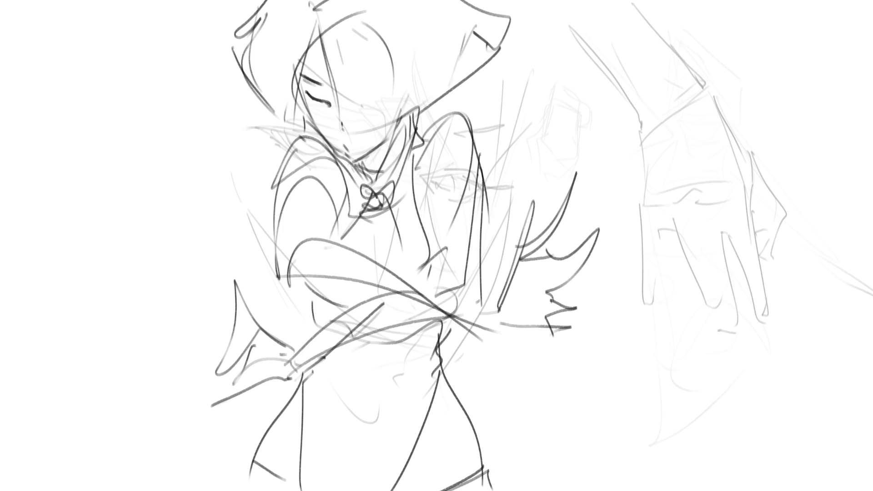
left_click_drag(320, 27, 287, 149)
Add face lines and V-shaped jaw, refine the hood tip, and redraw the right neck and shoulder.
left_click_drag(239, 40, 278, 128)
left_click_drag(288, 57, 275, 129)
mouse_move(322, 22)
left_mouse_down()
mouse_move(345, 154)
mouse_move(398, 112)
left_mouse_up()
left_click_drag(374, 67, 383, 106)
left_click_drag(384, 120, 433, 90)
left_click_drag(484, 45, 489, 62)
left_click_drag(491, 14, 500, 53)
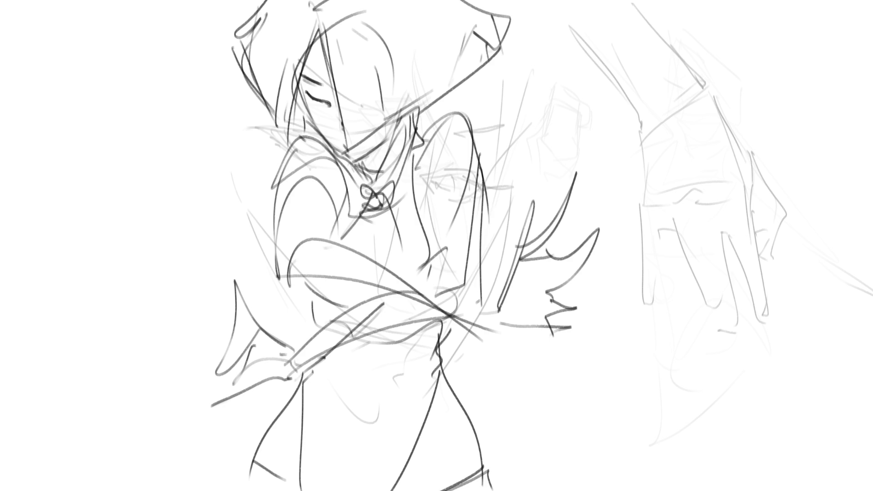
left_click_drag(419, 131, 441, 246)
left_click_drag(417, 139, 482, 217)
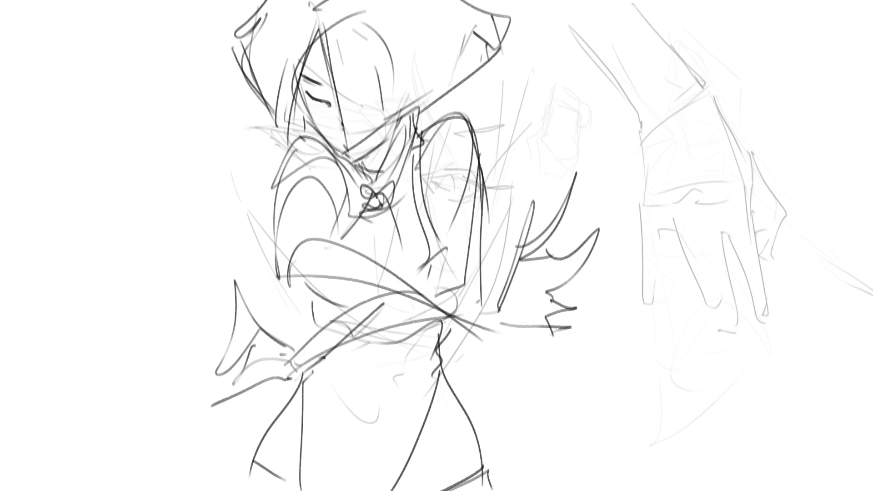